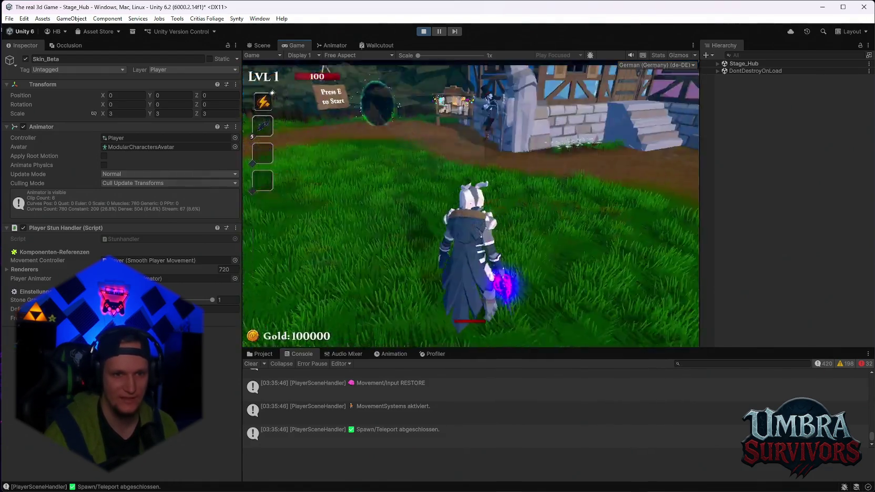
# Run the character around the hub, then pause the game with Esc.
pyautogui.press('w')
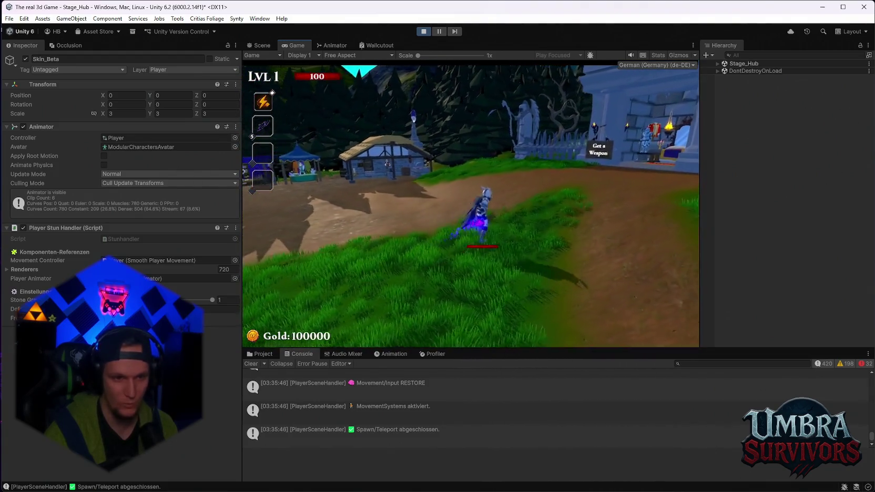
pyautogui.press('s')
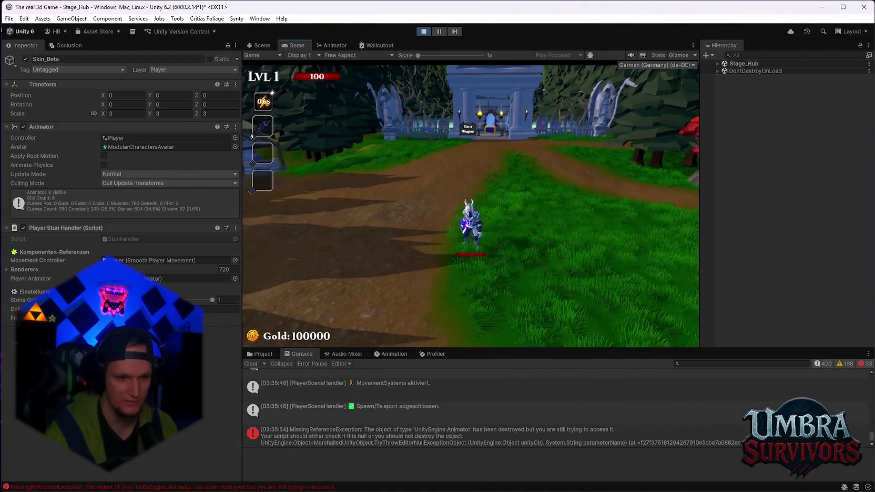
pyautogui.press('d')
pyautogui.press('Escape')
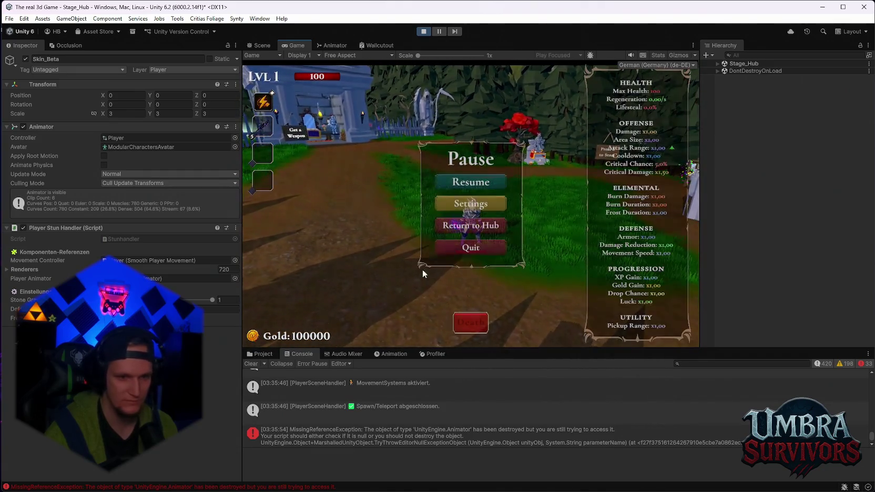
# Show the Console error's stack trace and scroll through the Player object's components.
pyautogui.click(417, 444)
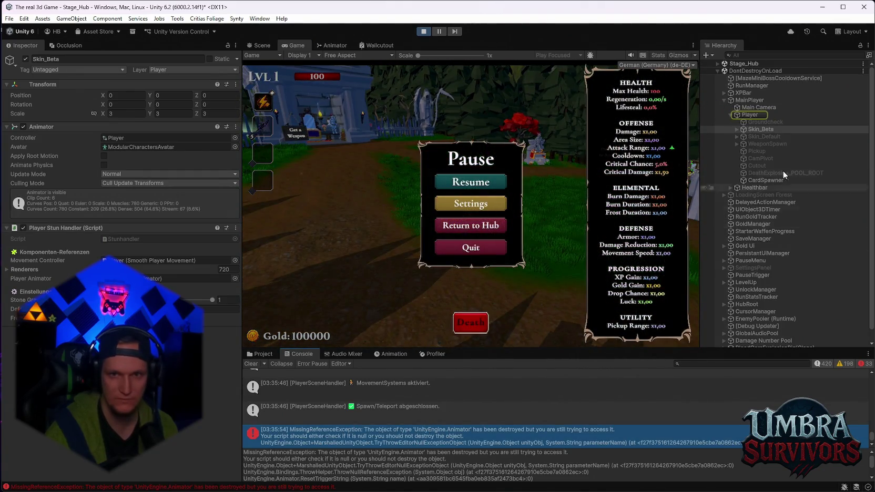
pyautogui.click(750, 115)
pyautogui.scroll(-10, 158, 237)
pyautogui.scroll(-3, 182, 290)
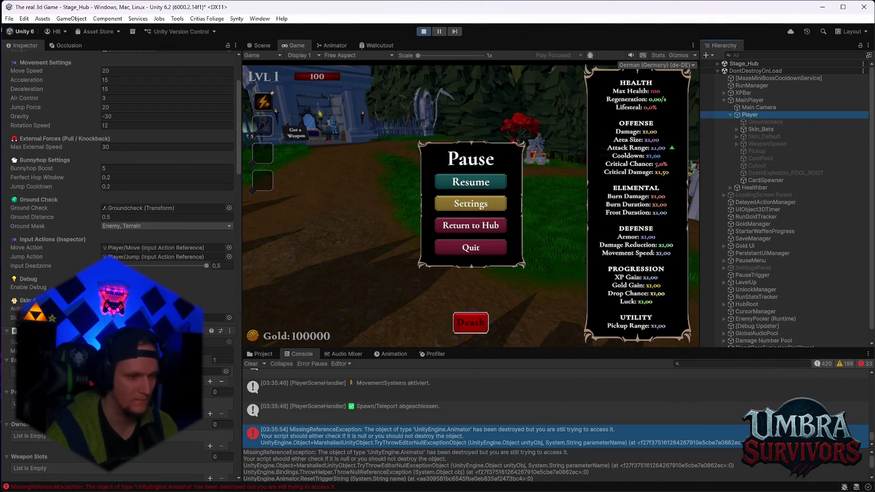
pyautogui.scroll(-15, 182, 289)
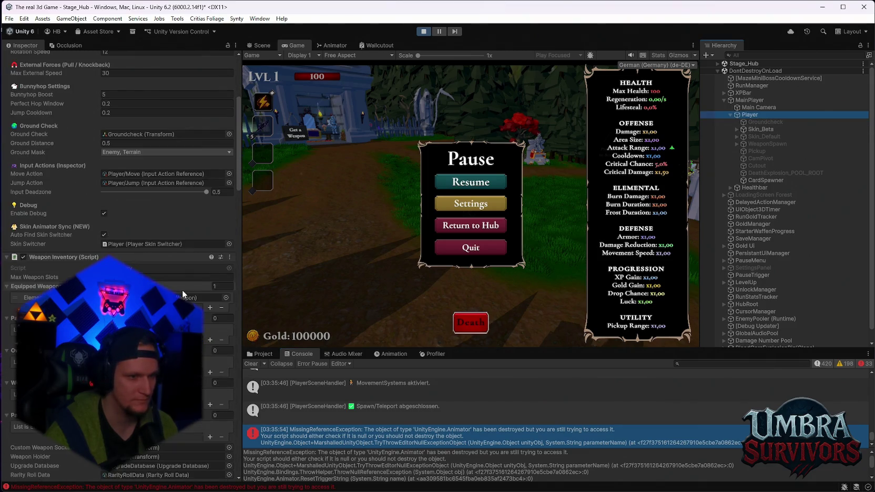
pyautogui.scroll(-10, 183, 291)
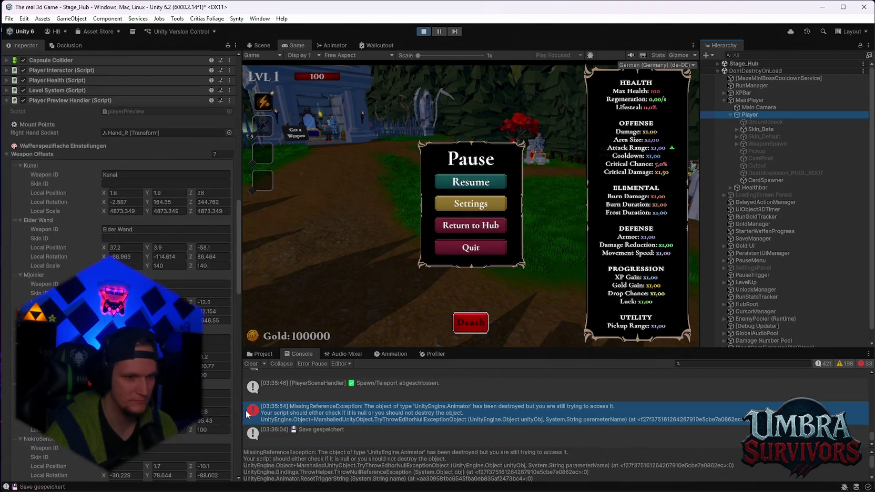
pyautogui.scroll(-15, 183, 292)
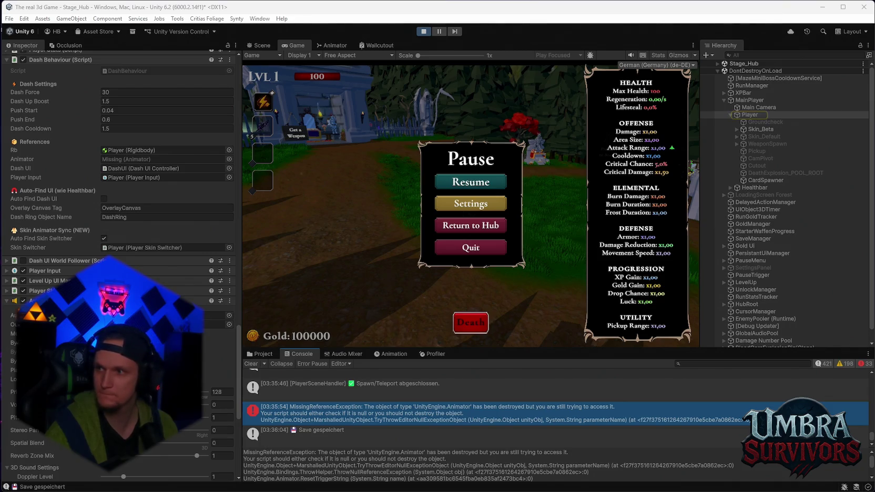
pyautogui.scroll(-12, 183, 292)
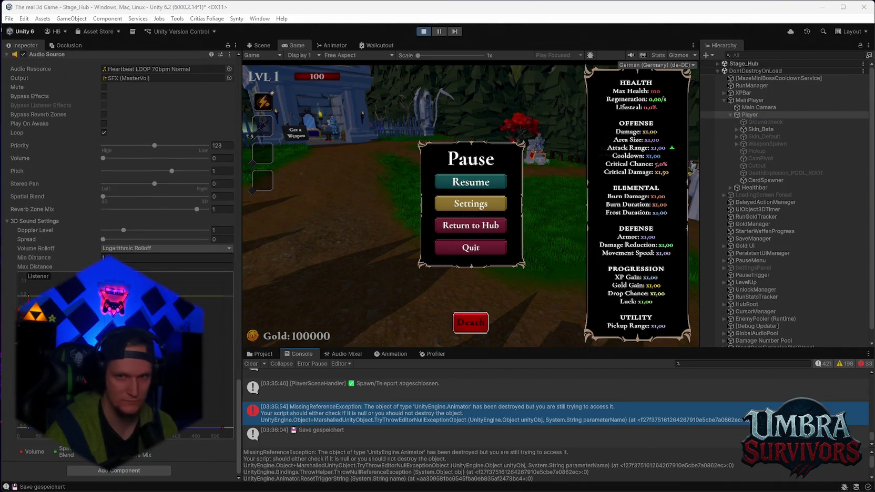
pyautogui.click(747, 115)
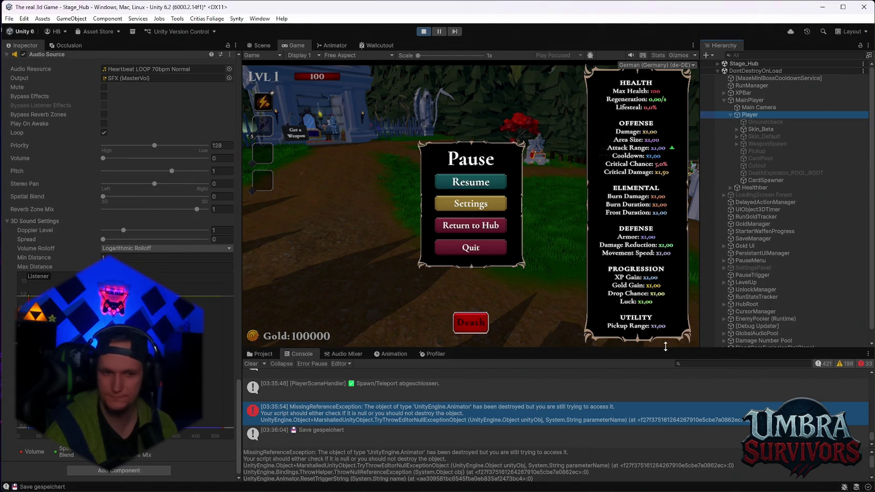
# Review the Spawn/Teleport log entry and the MissingReferenceException stack trace.
pyautogui.click(448, 395)
pyautogui.scroll(5, 481, 415)
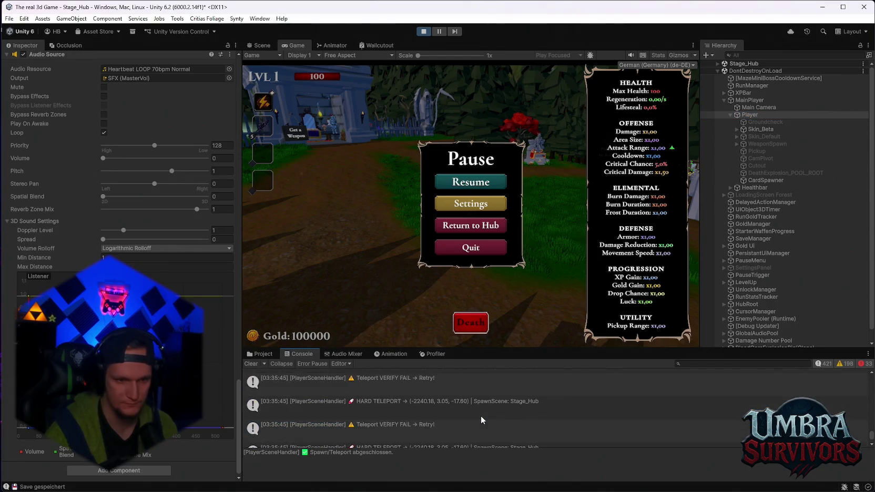
pyautogui.scroll(-3, 480, 416)
pyautogui.click(454, 412)
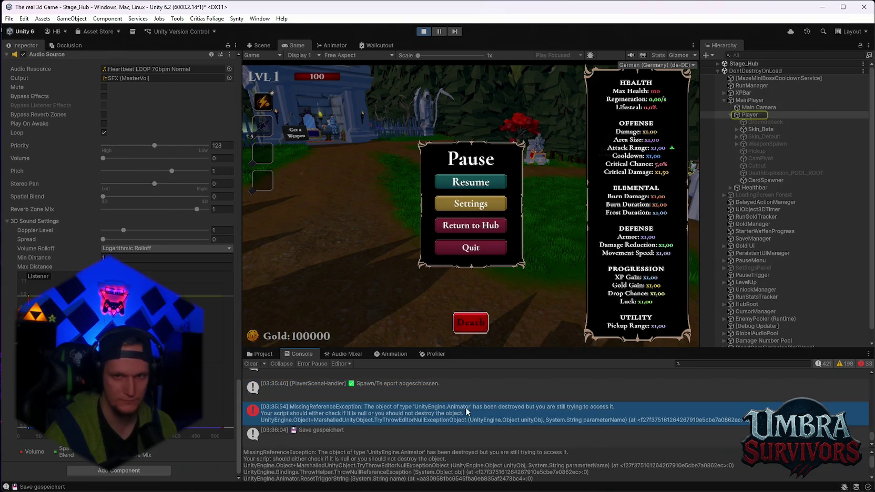
# Inspect Skin_Beta and MainPlayer, then open the Player Scene Handler script for editing.
pyautogui.click(759, 130)
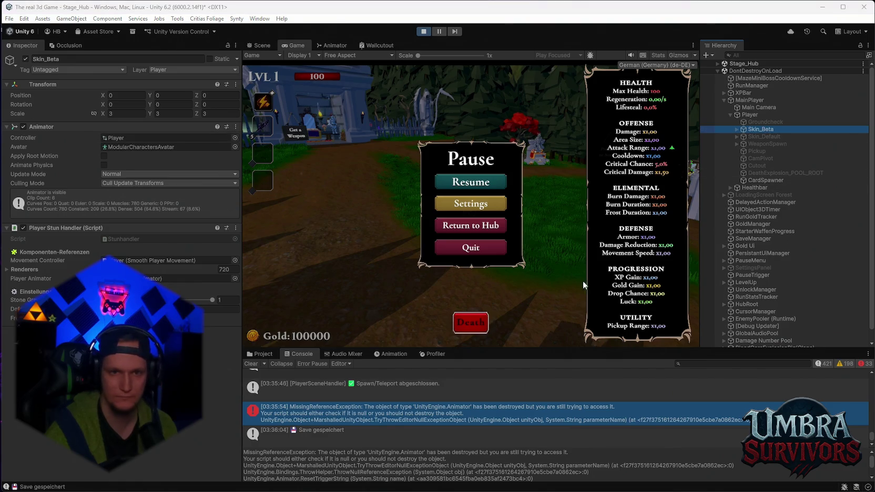
pyautogui.click(750, 100)
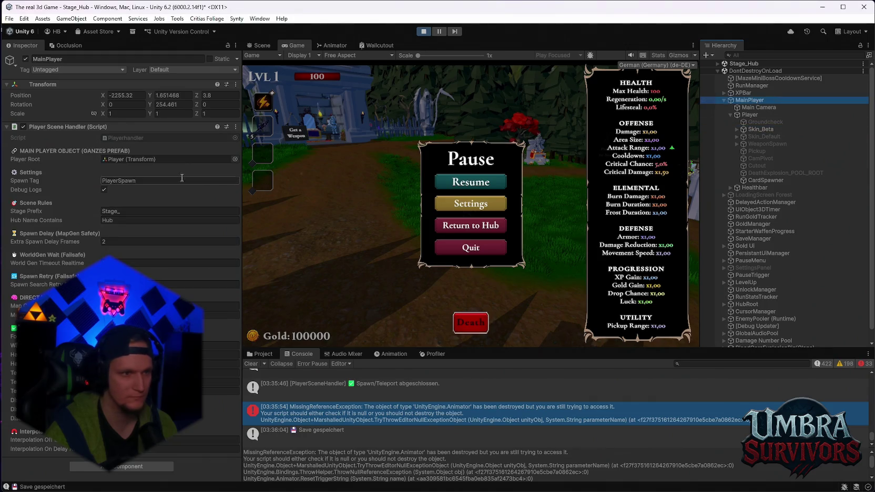
pyautogui.click(236, 126)
pyautogui.click(270, 240)
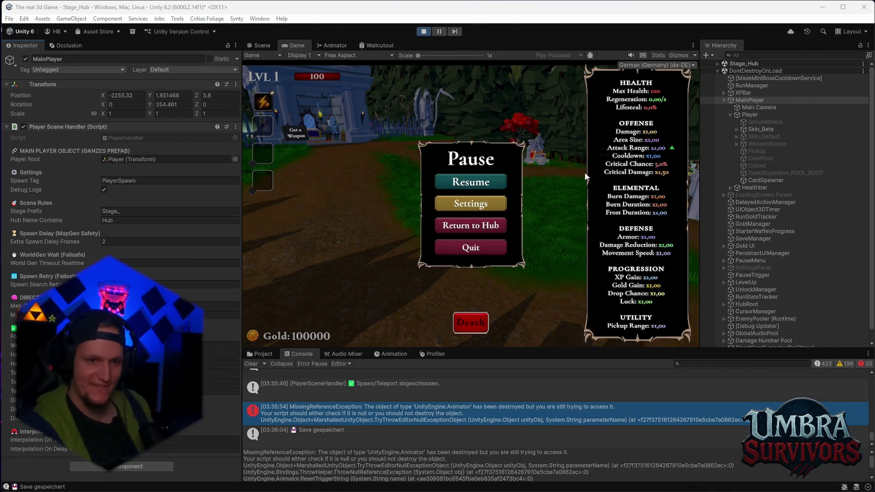
# Resume from the Pause menu, play through the hub, then pause again.
pyautogui.click(489, 183)
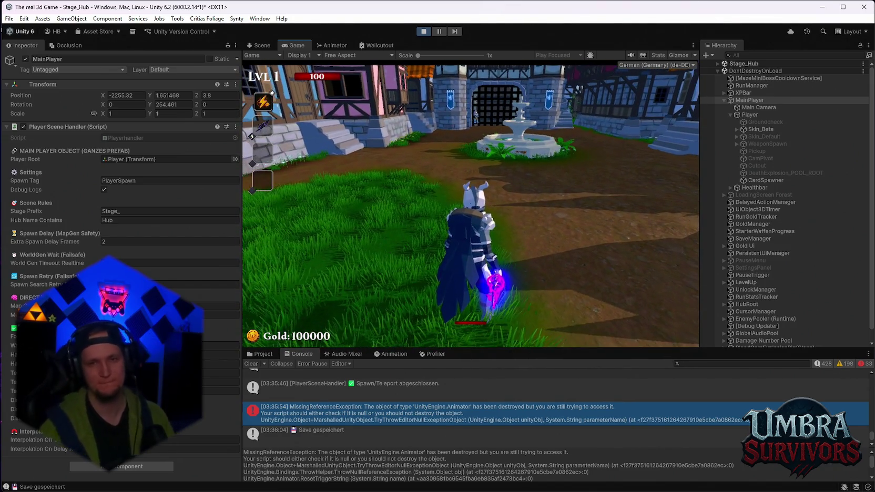
pyautogui.press('Escape')
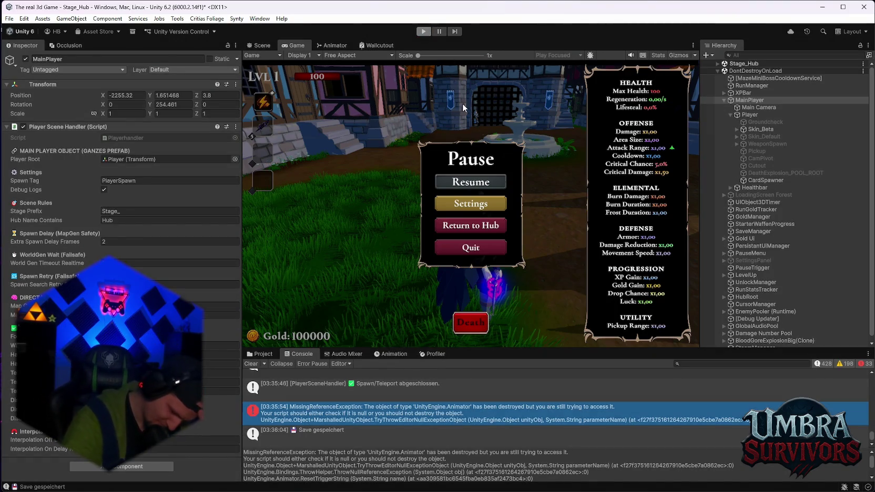
# Exit Play mode and fly the Scene view camera up close to the T-posed player character.
pyautogui.hotkey('ctrl', 'p')
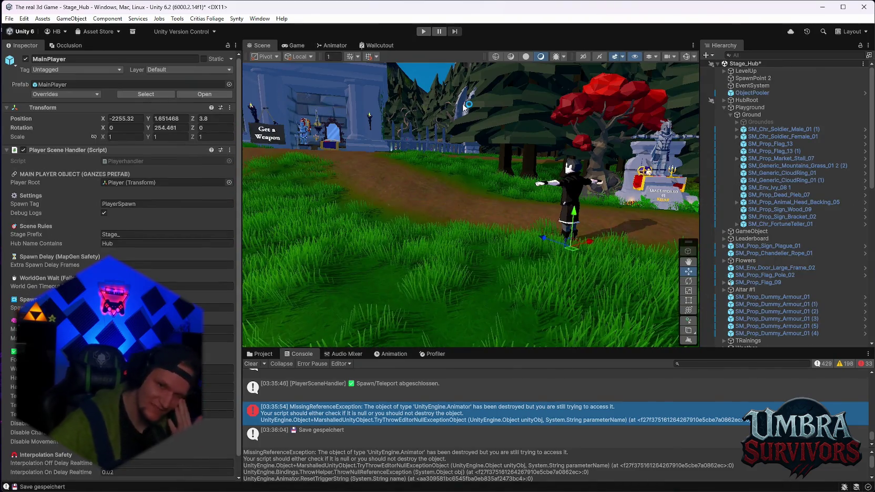
pyautogui.moveTo(463, 107)
pyautogui.mouseDown()
pyautogui.moveTo(523, 170)
pyautogui.moveTo(511, 161)
pyautogui.moveTo(514, 169)
pyautogui.moveTo(579, 194)
pyautogui.moveTo(542, 171)
pyautogui.moveTo(531, 198)
pyautogui.moveTo(553, 210)
pyautogui.moveTo(547, 181)
pyautogui.mouseUp()
pyautogui.moveTo(470, 199)
pyautogui.mouseDown()
pyautogui.moveTo(488, 179)
pyautogui.moveTo(530, 193)
pyautogui.moveTo(522, 210)
pyautogui.moveTo(490, 192)
pyautogui.moveTo(520, 225)
pyautogui.moveTo(513, 244)
pyautogui.moveTo(496, 232)
pyautogui.mouseUp()
pyautogui.scroll(-2, 513, 244)
pyautogui.moveTo(550, 200)
pyautogui.mouseDown()
pyautogui.moveTo(530, 211)
pyautogui.moveTo(433, 213)
pyautogui.mouseUp()
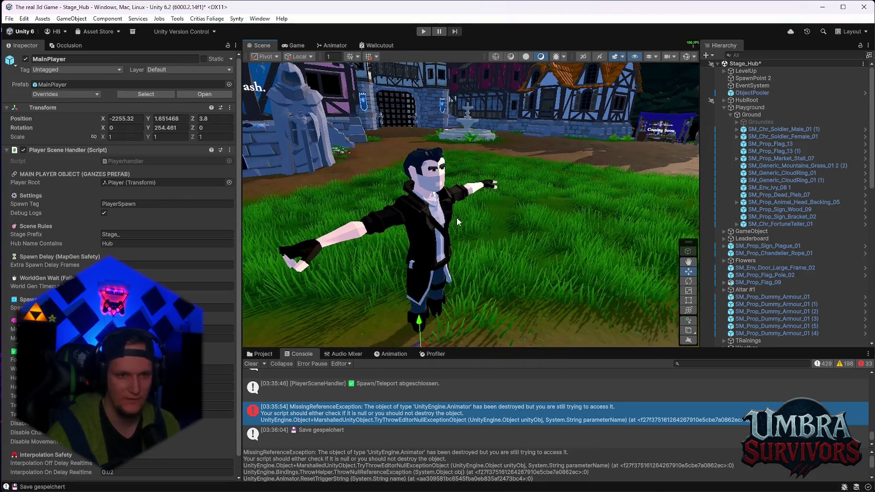
pyautogui.scroll(-15, 777, 253)
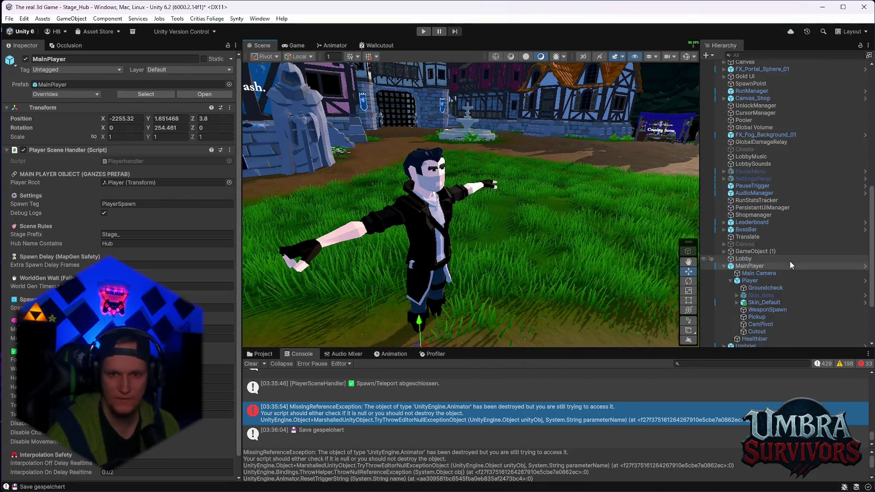
pyautogui.click(761, 241)
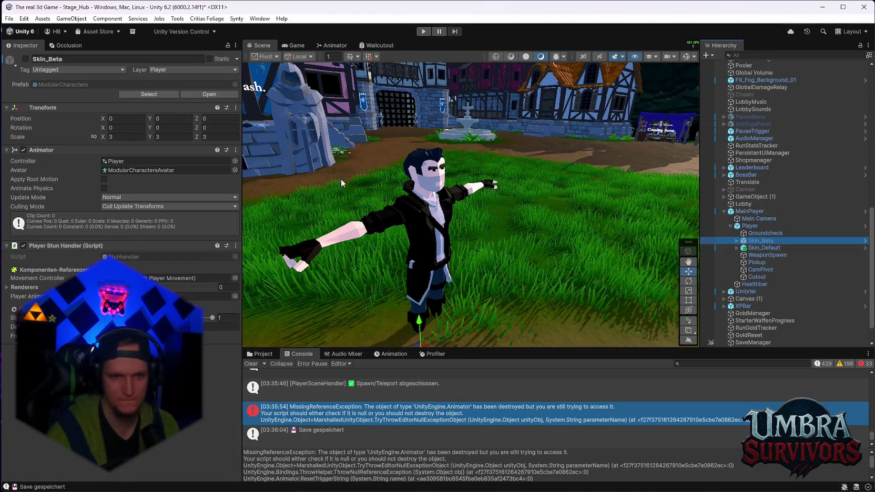
# Re-enable the Skin_Beta knight skin and orbit the Scene view to face the knight.
pyautogui.click(765, 248)
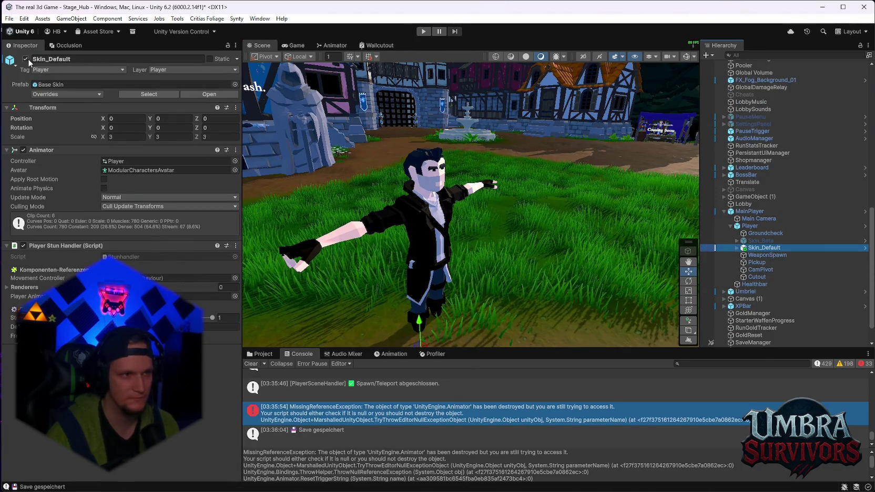
pyautogui.hotkey('ctrl', 'z')
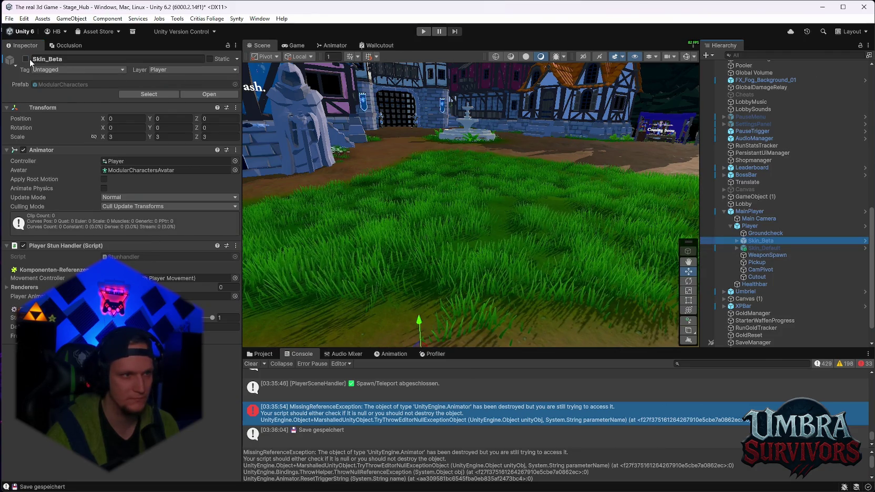
pyautogui.click(28, 59)
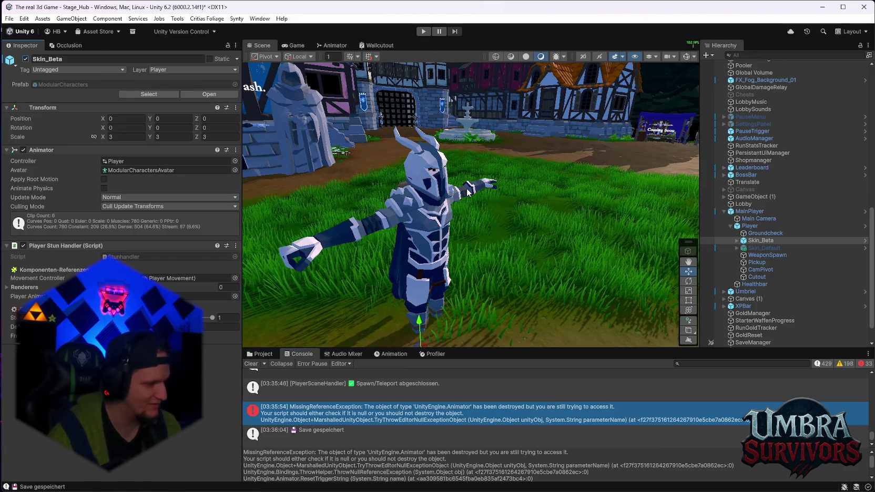
pyautogui.moveTo(467, 192)
pyautogui.mouseDown()
pyautogui.moveTo(373, 200)
pyautogui.moveTo(525, 210)
pyautogui.moveTo(578, 164)
pyautogui.moveTo(351, 189)
pyautogui.moveTo(689, 234)
pyautogui.mouseUp()
pyautogui.click(736, 240)
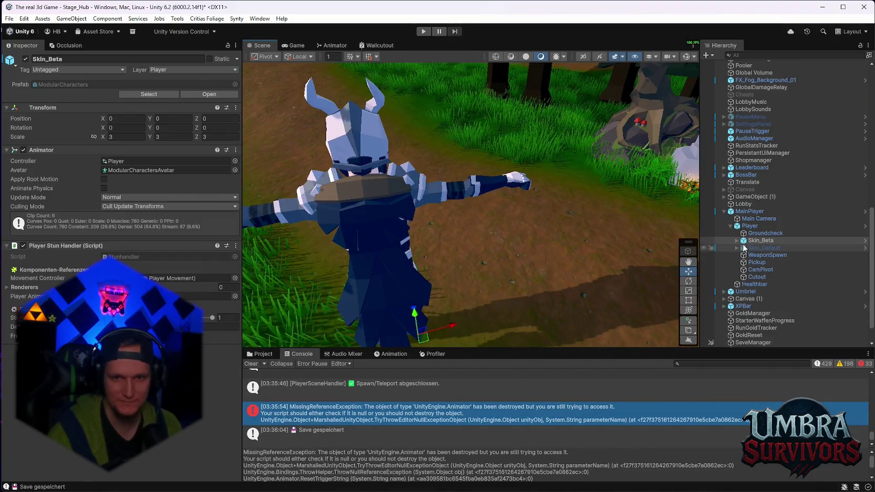
# Expand Skin_Beta's body parts and select the Chr_BackAttachment_03 cape mesh.
pyautogui.click(750, 255)
pyautogui.scroll(-3, 763, 260)
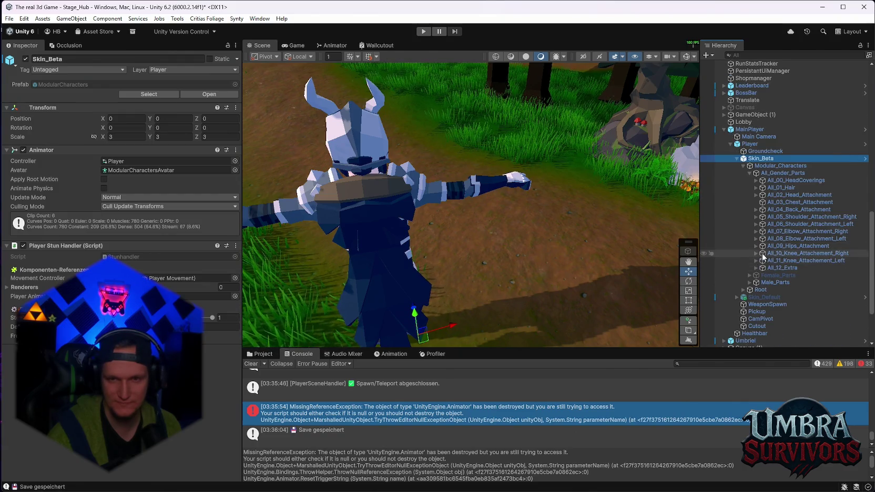
pyautogui.click(765, 211)
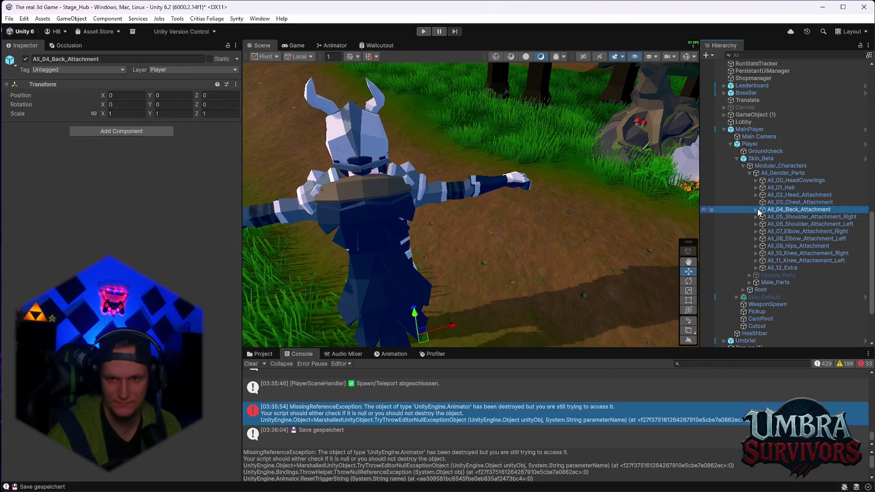
pyautogui.click(756, 210)
pyautogui.click(781, 231)
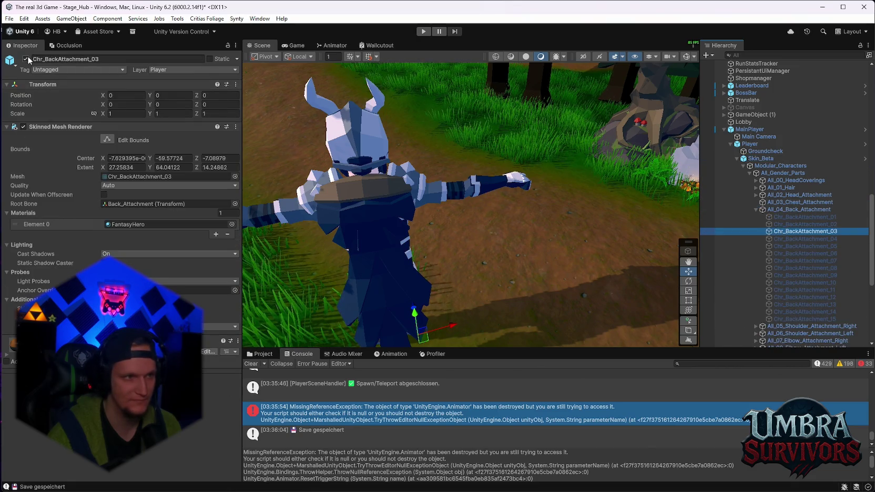
pyautogui.scroll(2, 444, 191)
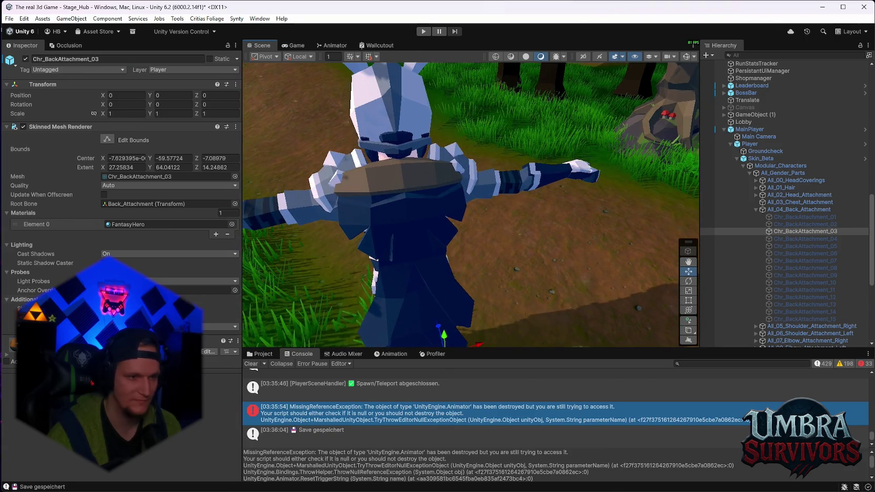
# Try adding a TextMeshPro - Text component to the Chr_BackAttachment_03 prefab instance.
pyautogui.click(121, 377)
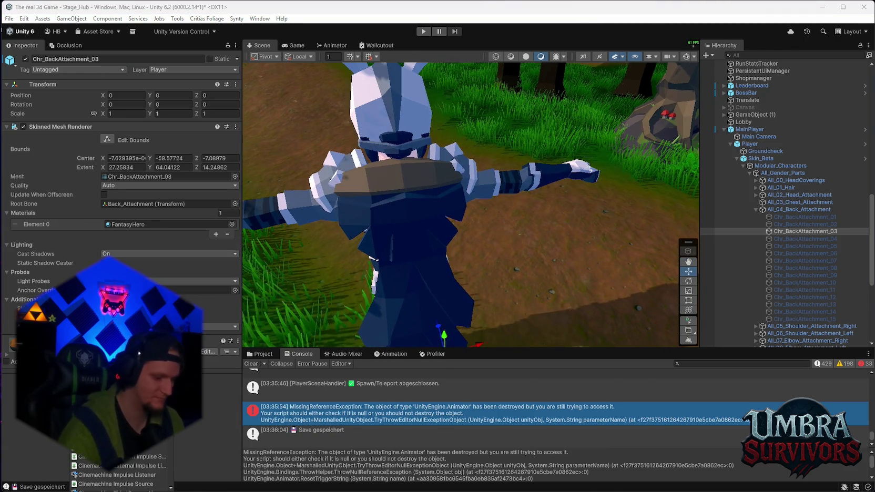
pyautogui.rightClick(779, 231)
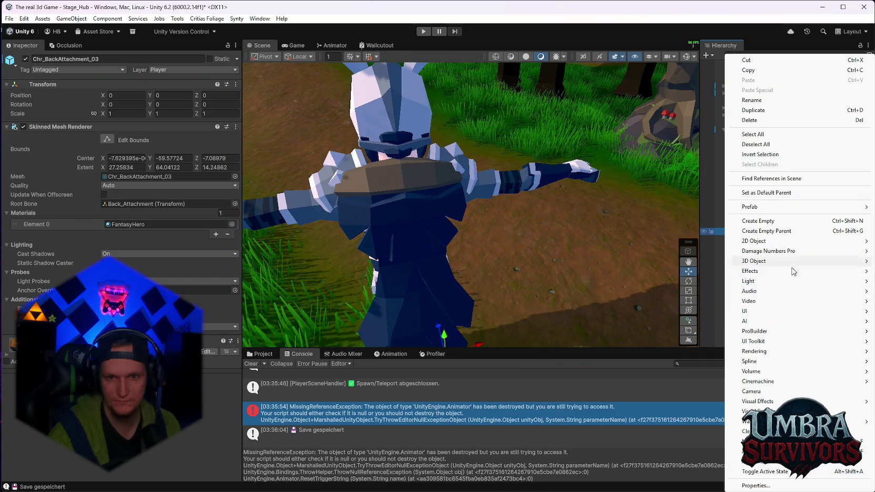
pyautogui.moveTo(772, 350)
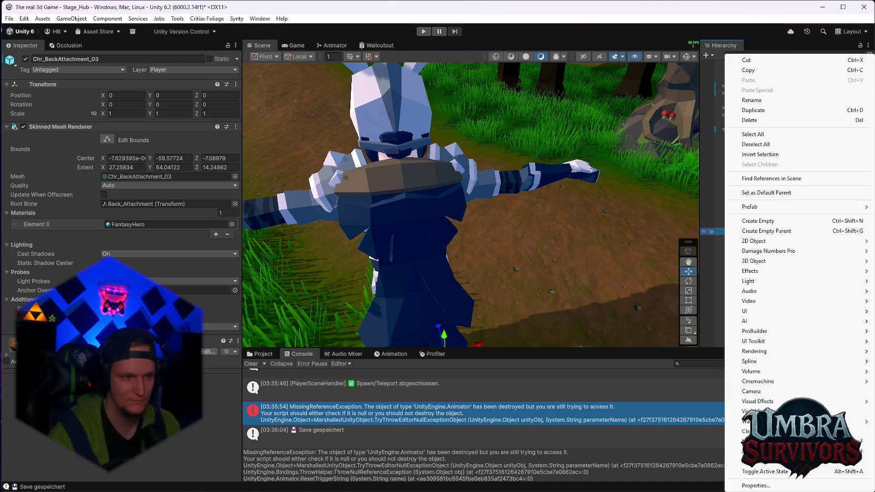
pyautogui.click(121, 368)
pyautogui.click(121, 368)
pyautogui.scroll(5, 121, 470)
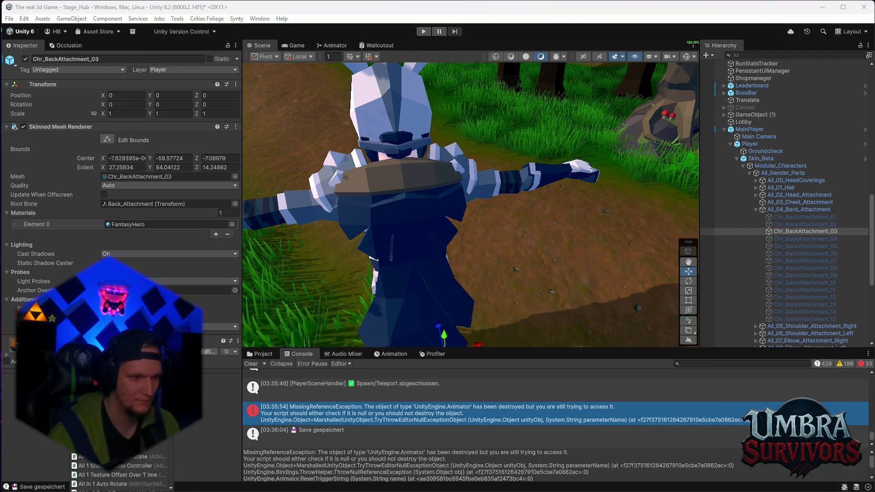
pyautogui.press('Return')
# Add TextMeshPro - Text to the part in Prefab Mode, then return to the scene.
pyautogui.click(467, 280)
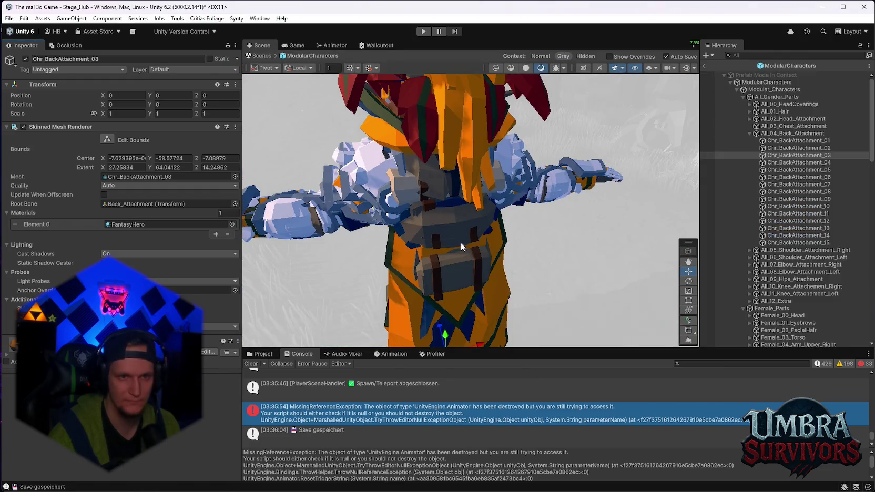
pyautogui.click(121, 376)
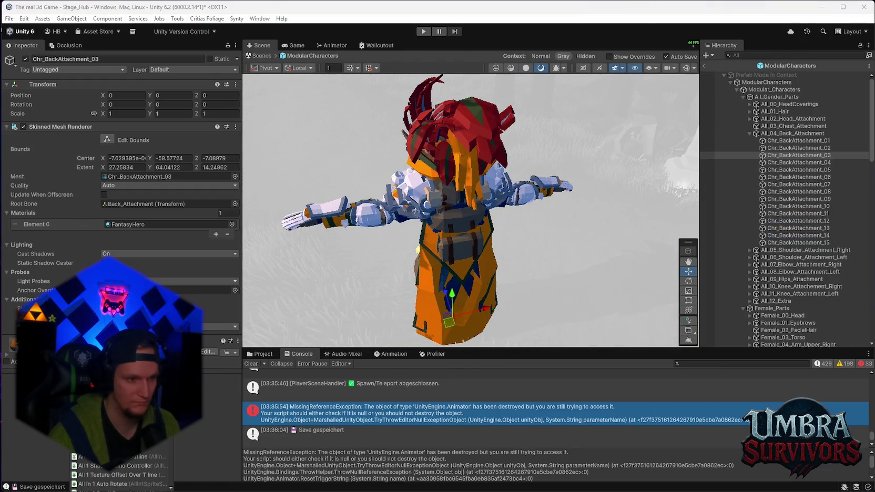
pyautogui.press('Return')
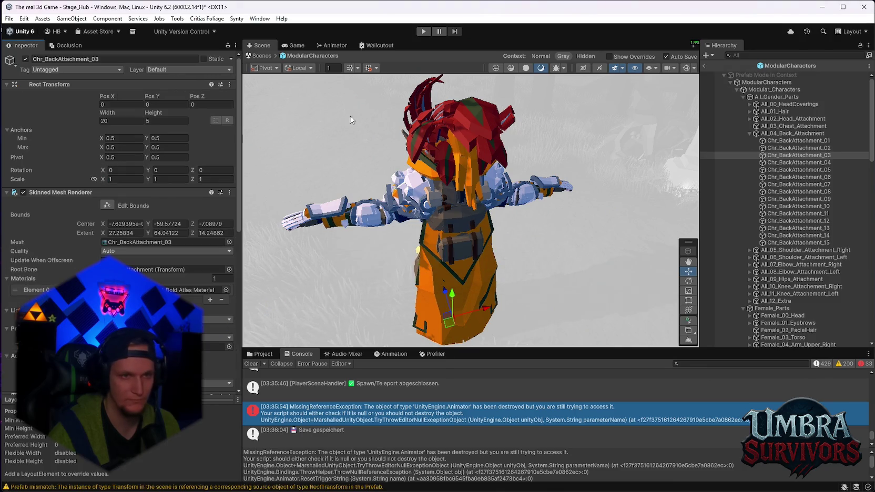
pyautogui.click(705, 68)
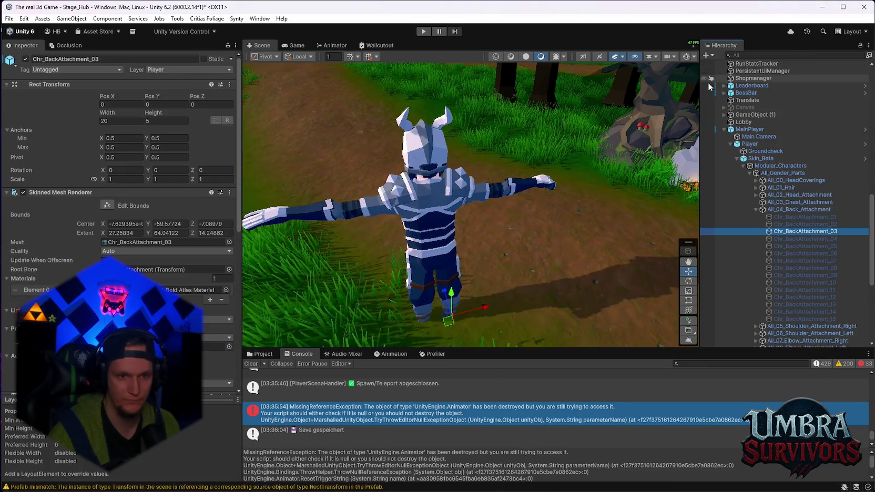
# Reselect Chr_BackAttachment_03 and undo the added text component.
pyautogui.click(784, 226)
pyautogui.click(784, 232)
pyautogui.press('Up')
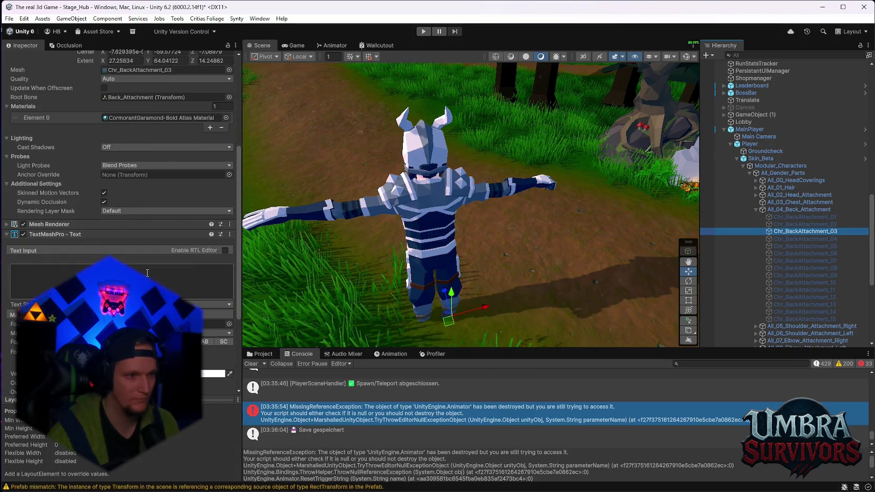
pyautogui.press('Down')
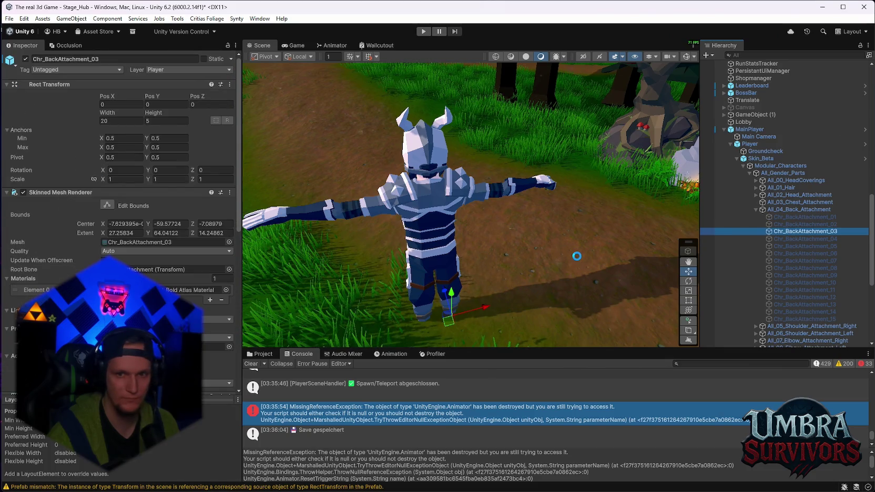
# Create a UI Text - TextMeshPro under Chr_BackAttachment_03 and frame its Canvas.
pyautogui.rightClick(782, 231)
pyautogui.moveTo(772, 311)
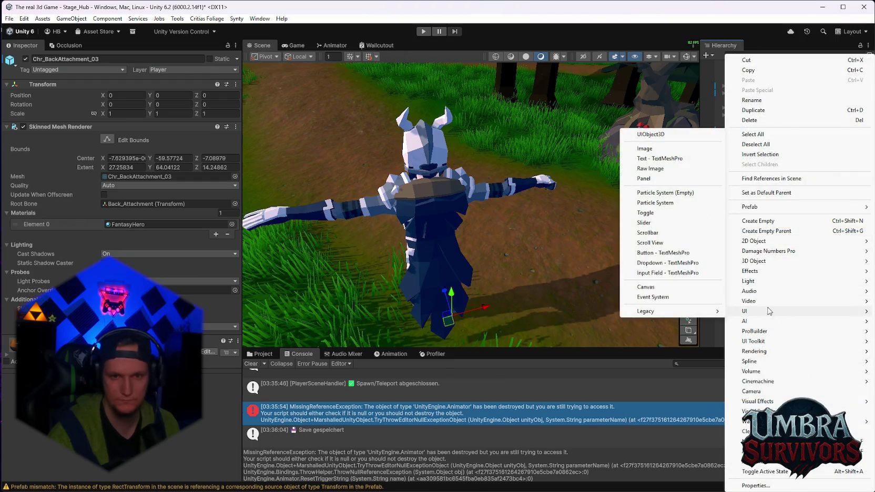
pyautogui.click(665, 160)
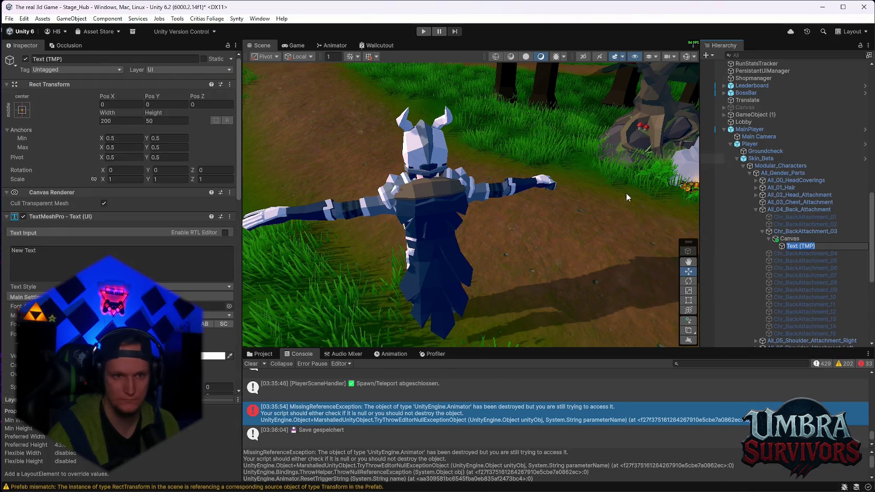
pyautogui.press('Return')
pyautogui.moveTo(525, 303)
pyautogui.mouseDown()
pyautogui.moveTo(572, 225)
pyautogui.moveTo(621, 263)
pyautogui.mouseUp()
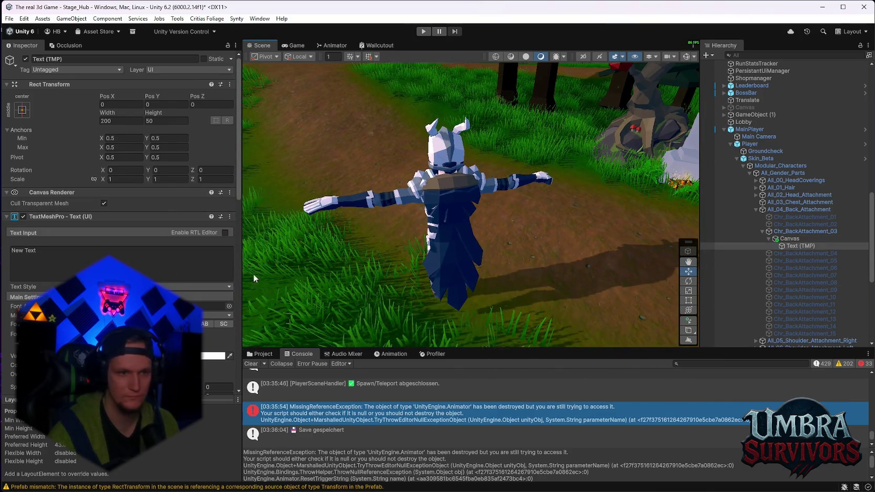
pyautogui.doubleClick(789, 246)
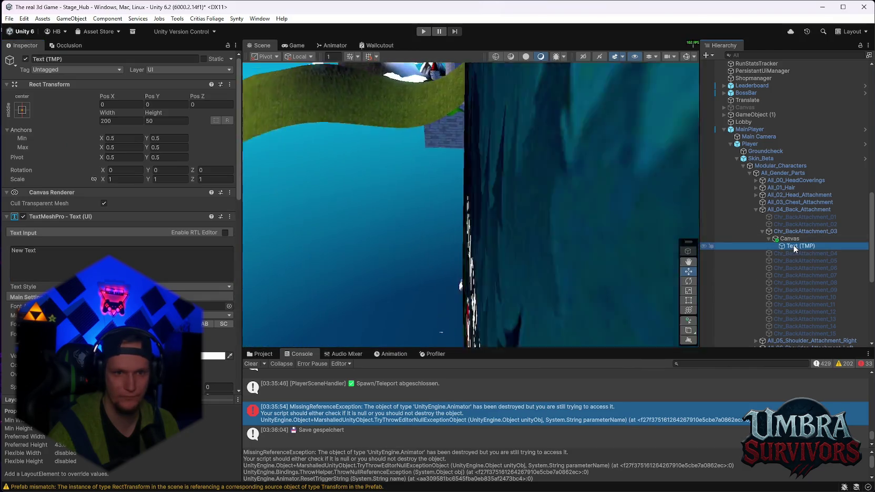
pyautogui.click(789, 239)
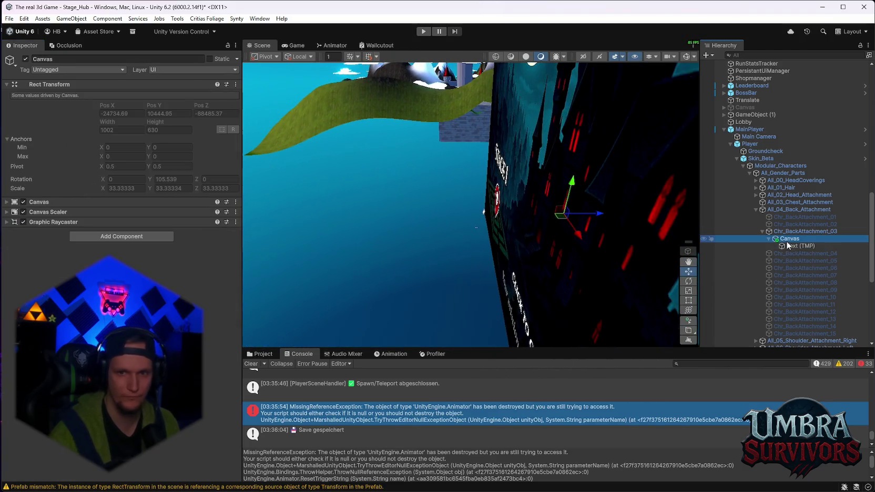
# Create a 3D Object Text - TextMeshPro child under Chr_BackAttachment_03 instead.
pyautogui.doubleClick(786, 231)
pyautogui.rightClick(788, 231)
pyautogui.moveTo(738, 261)
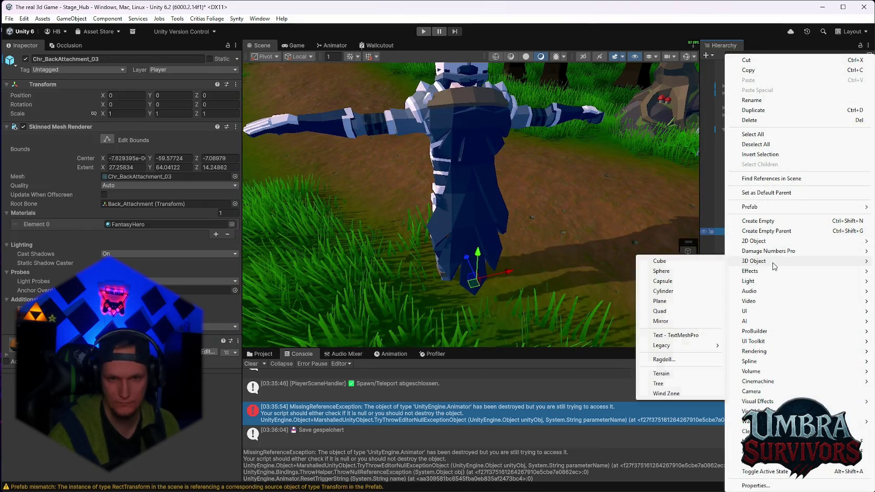
pyautogui.click(678, 337)
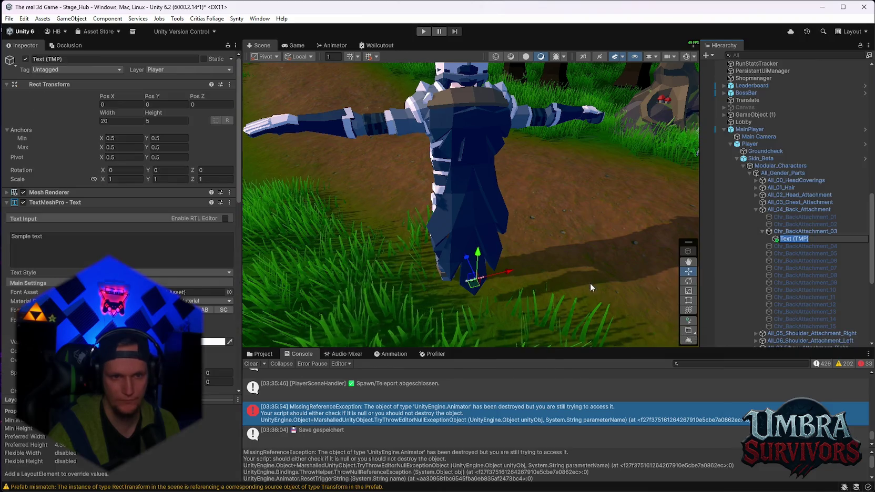
# Frame the new text object and set its Pos Y to 0.
pyautogui.moveTo(489, 112); pyautogui.dragTo(467, 178)
pyautogui.press('f')
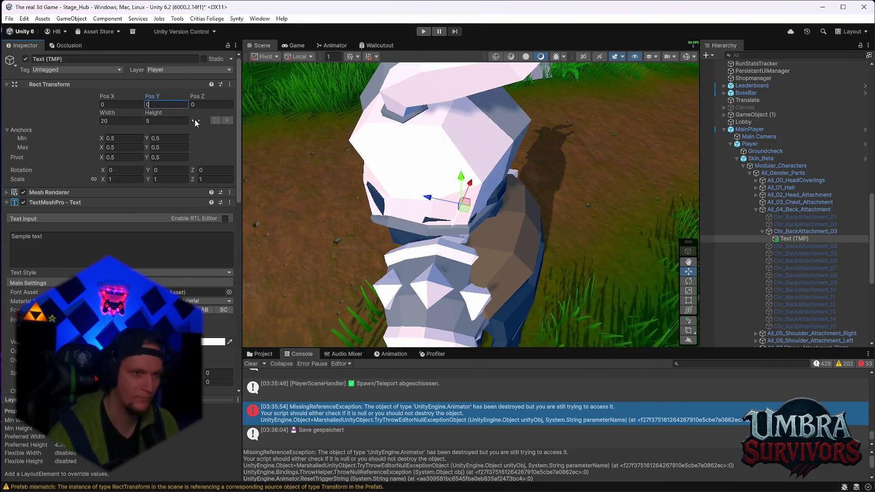
pyautogui.write('0')
pyautogui.press('Return')
pyautogui.press('f')
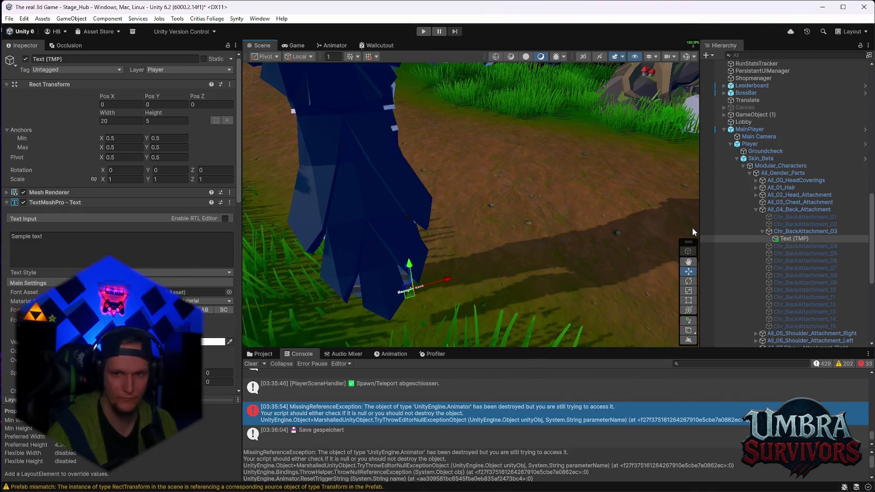
# Move the Sample text onto the upper back at Pos X -14, Y 139.01, Z -24.3.
pyautogui.click(794, 232)
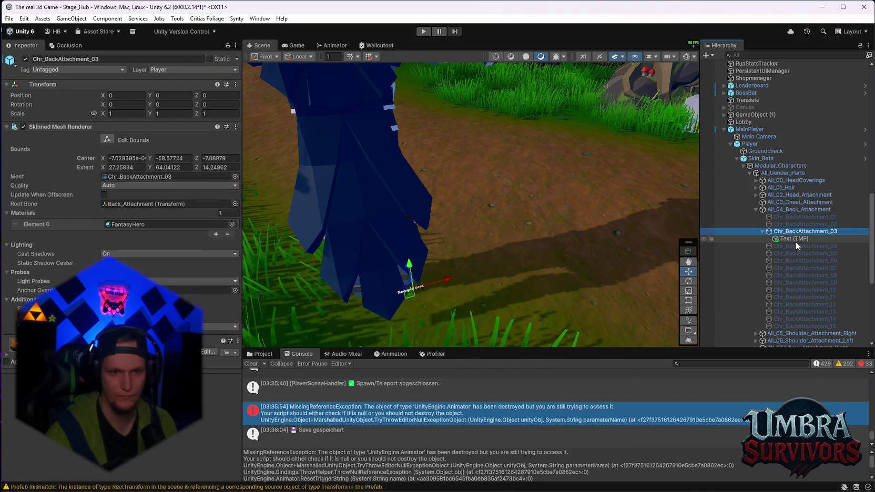
pyautogui.click(796, 240)
pyautogui.moveTo(571, 237)
pyautogui.mouseDown()
pyautogui.moveTo(561, 233)
pyautogui.moveTo(582, 220)
pyautogui.mouseUp()
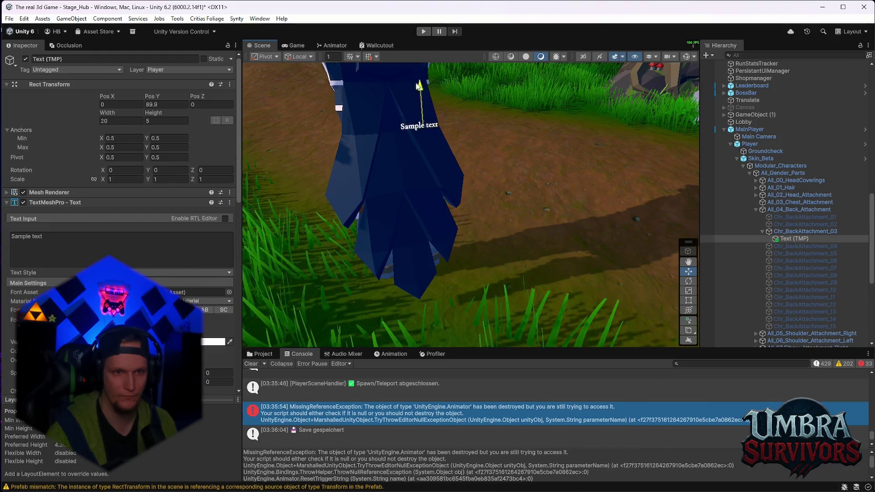
pyautogui.moveTo(418, 91); pyautogui.dragTo(484, 222)
pyautogui.moveTo(448, 192); pyautogui.dragTo(408, 197)
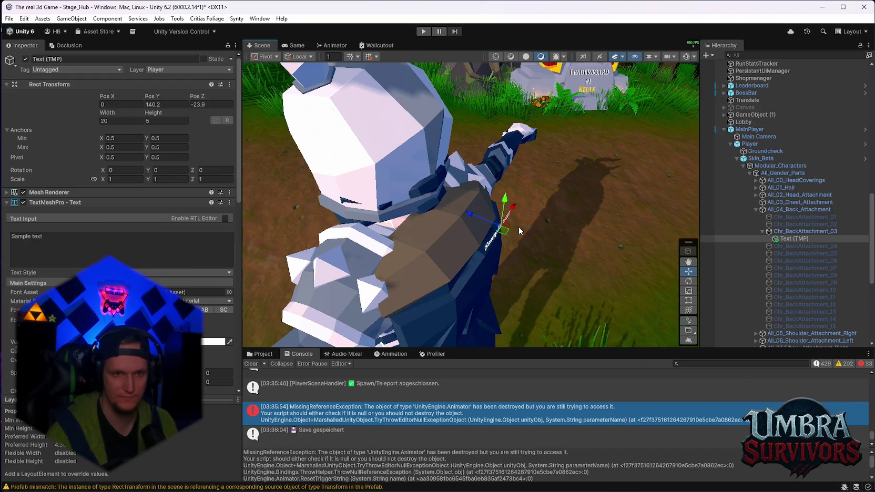
pyautogui.moveTo(494, 253)
pyautogui.mouseDown()
pyautogui.moveTo(496, 200)
pyautogui.moveTo(484, 145)
pyautogui.mouseUp()
pyautogui.moveTo(501, 186)
pyautogui.mouseDown()
pyautogui.moveTo(547, 181)
pyautogui.moveTo(562, 160)
pyautogui.moveTo(506, 157)
pyautogui.moveTo(570, 168)
pyautogui.moveTo(527, 159)
pyautogui.moveTo(522, 217)
pyautogui.mouseUp()
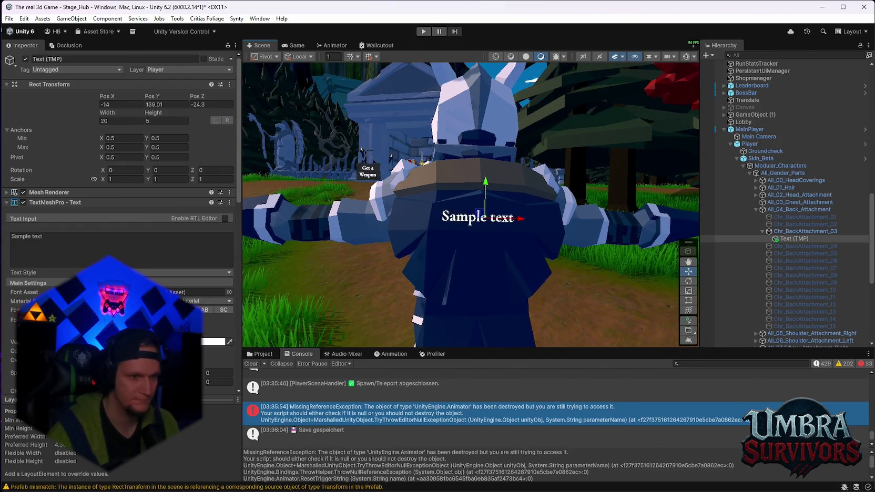
# Make the label's vertex colour yellow and change its text to Beta.
pyautogui.click(210, 342)
pyautogui.moveTo(230, 240)
pyautogui.mouseDown()
pyautogui.moveTo(224, 244)
pyautogui.moveTo(251, 231)
pyautogui.mouseUp()
pyautogui.click(245, 198)
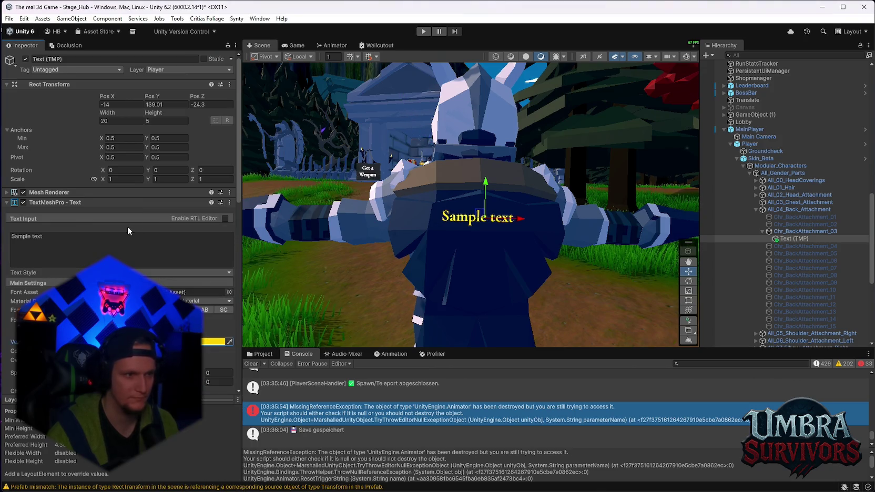
pyautogui.click(120, 240)
pyautogui.write('Beta')
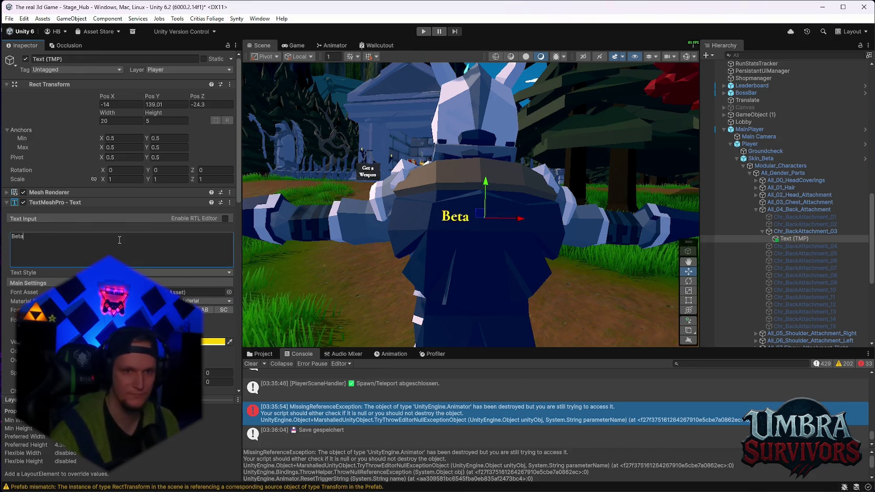
# Set the Beta label's font size to 95.6 and check it from the side.
pyautogui.scroll(-4, 205, 279)
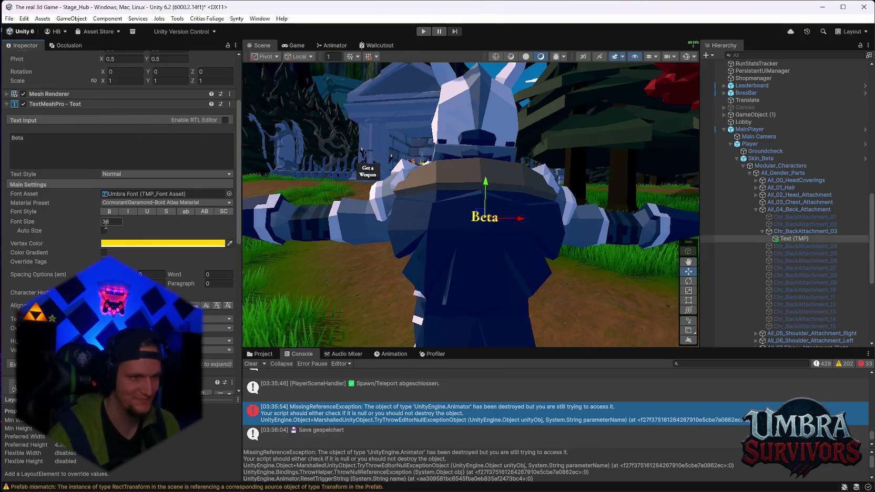
pyautogui.moveTo(593, 269); pyautogui.dragTo(596, 322)
pyautogui.moveTo(77, 226); pyautogui.dragTo(20, 231)
pyautogui.moveTo(490, 173)
pyautogui.mouseDown()
pyautogui.moveTo(506, 169)
pyautogui.moveTo(478, 197)
pyautogui.moveTo(421, 195)
pyautogui.moveTo(480, 181)
pyautogui.moveTo(439, 166)
pyautogui.mouseUp()
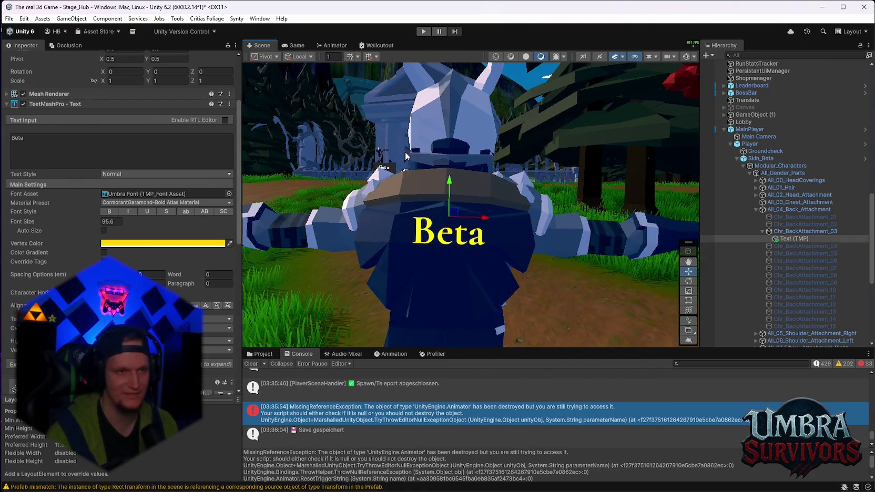
pyautogui.click(423, 31)
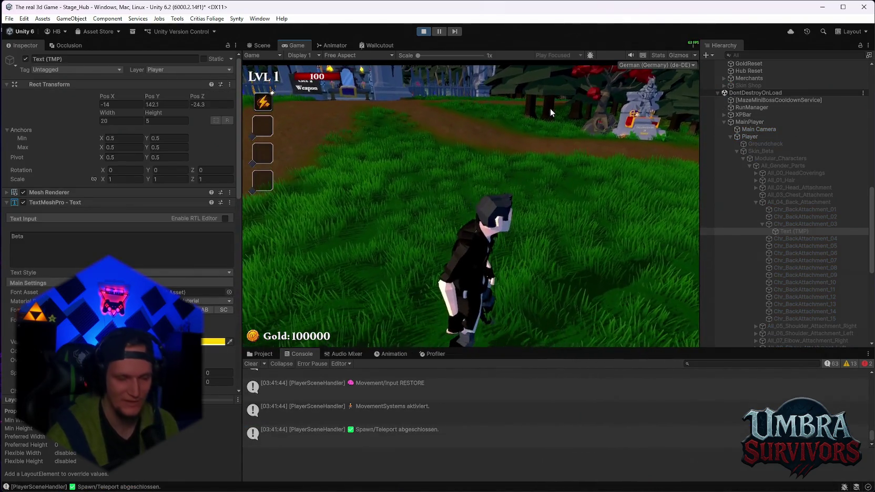
# Run to the weapon shrine and equip the Beta Skin from the book's Skins page.
pyautogui.press('Escape')
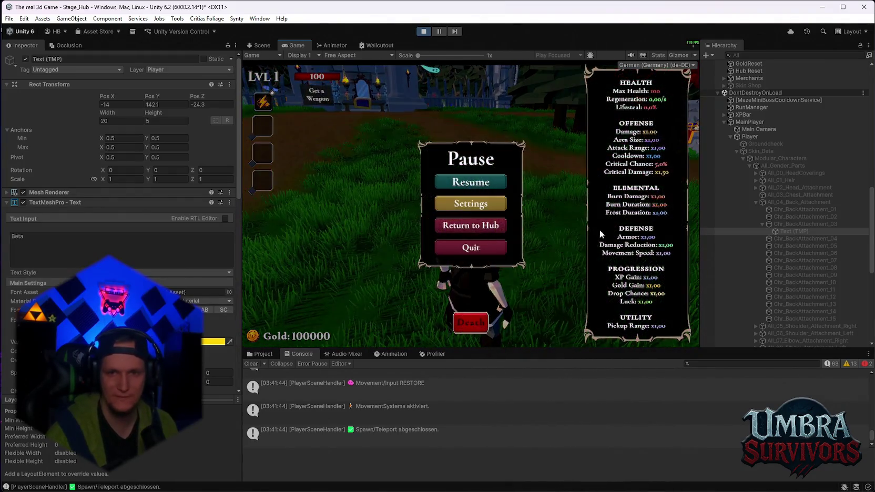
pyautogui.press('Escape')
pyautogui.press('w')
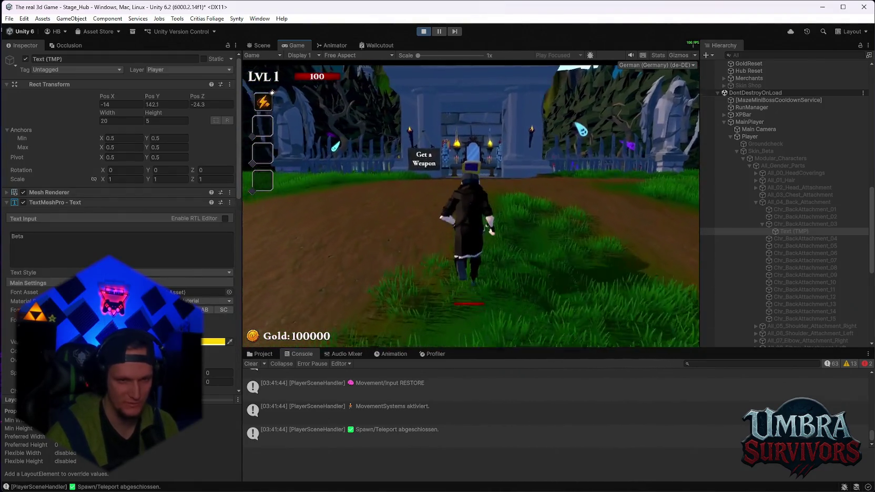
pyautogui.press('w')
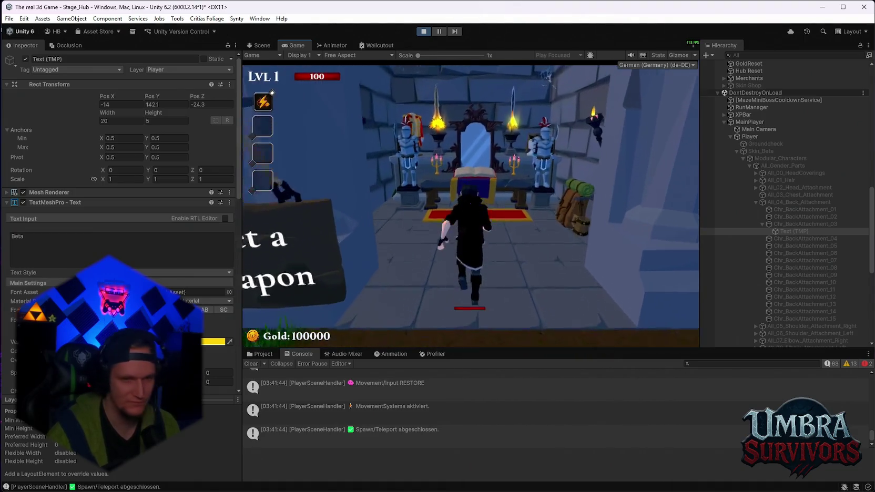
pyautogui.press('e')
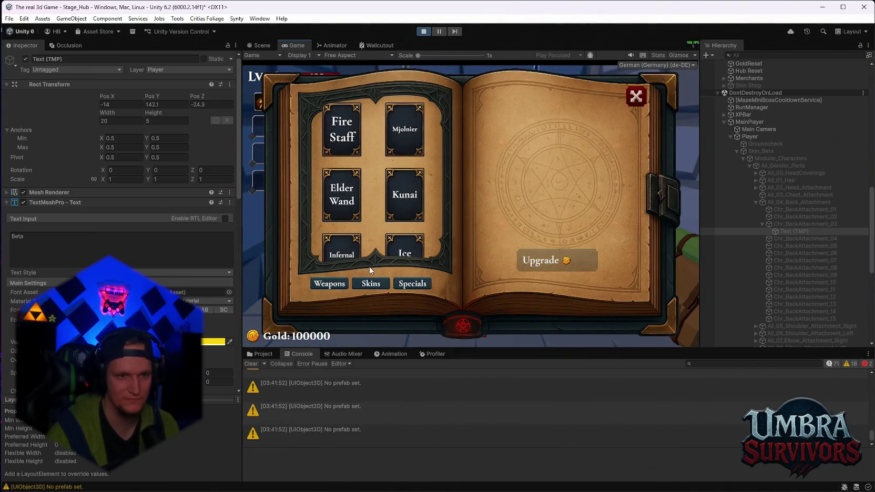
pyautogui.click(371, 283)
pyautogui.click(636, 96)
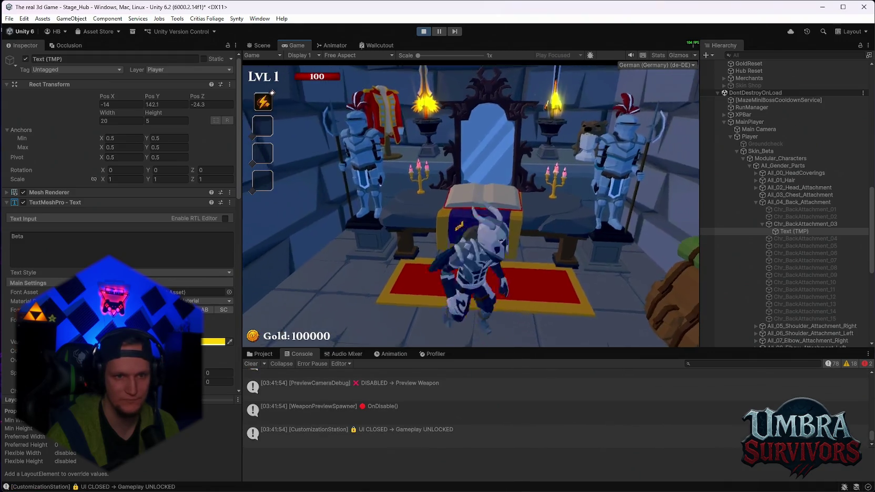
# Run along the forest path and turn the character to view the Beta cape label.
pyautogui.press('s')
pyautogui.press('w')
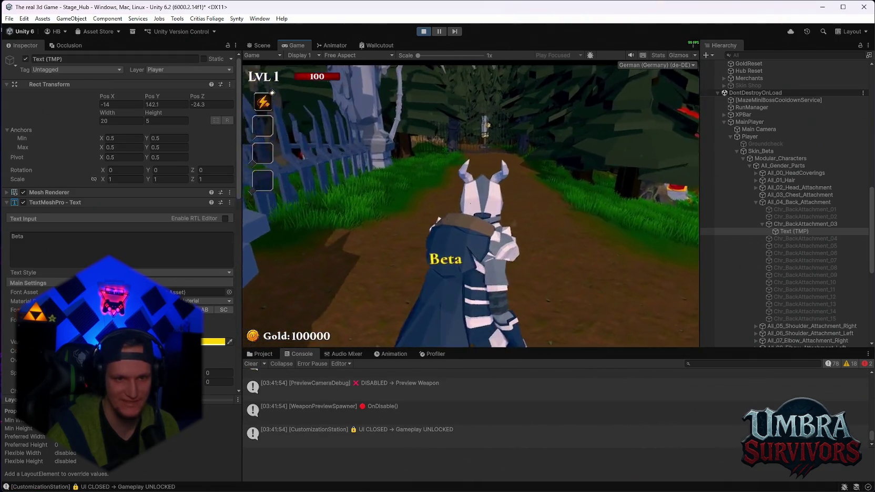
pyautogui.press('w')
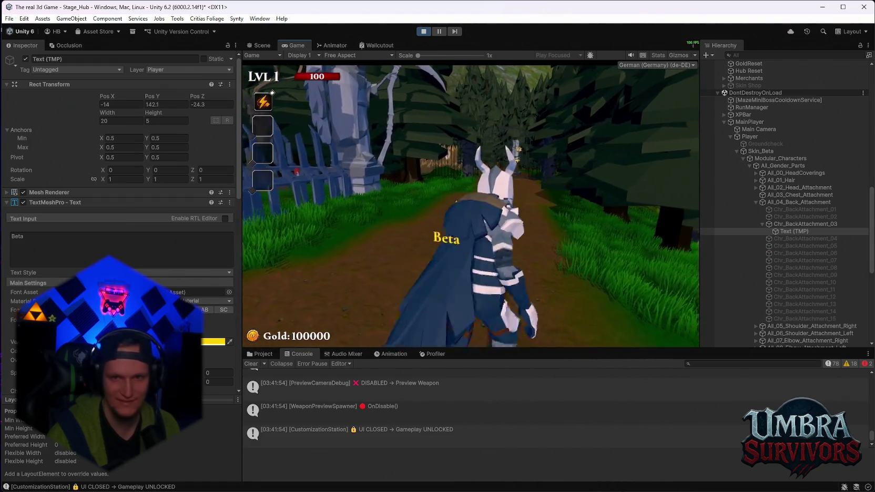
pyautogui.press('Escape')
pyautogui.press('Escape')
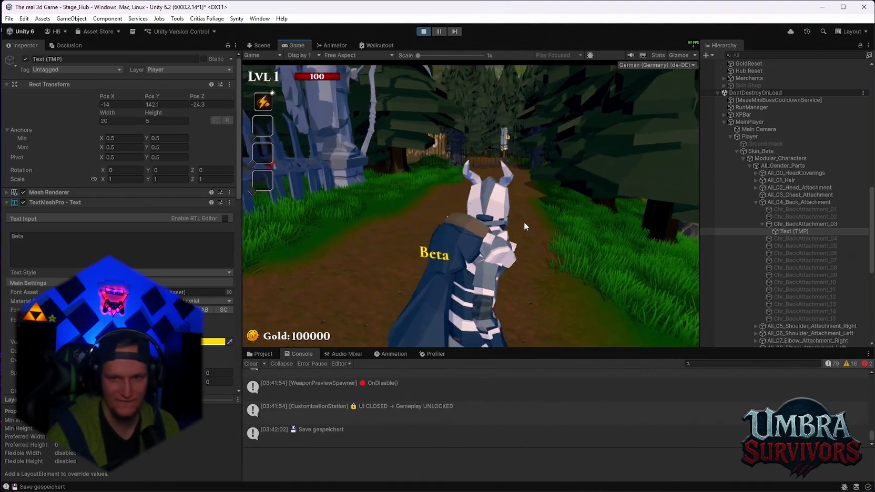
pyautogui.press('Escape')
pyautogui.moveTo(793, 232); pyautogui.dragTo(795, 226)
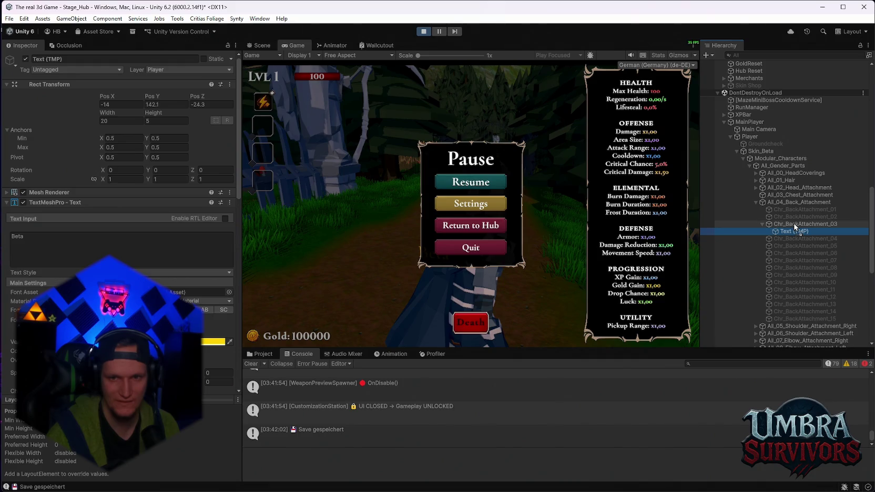
pyautogui.click(471, 182)
pyautogui.press('s')
pyautogui.press('w')
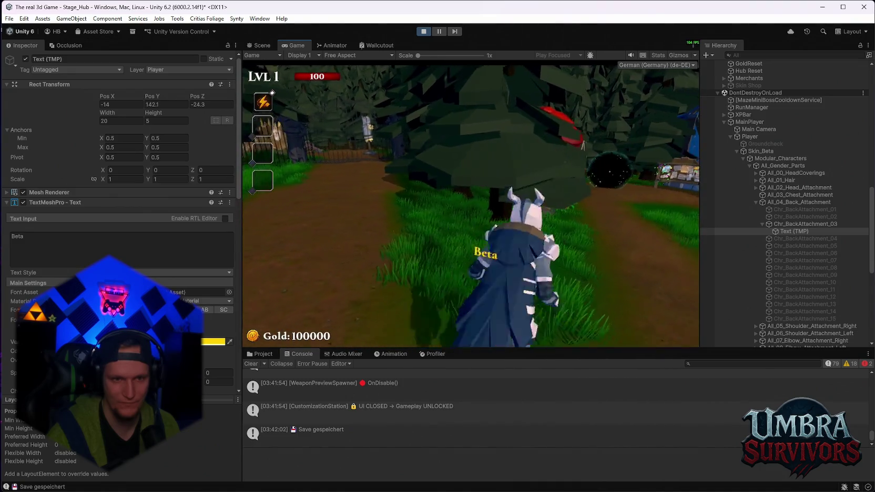
# Shift the Beta label's Text (TMP) Pos X to -10.21.
pyautogui.press('Escape')
pyautogui.press('Escape')
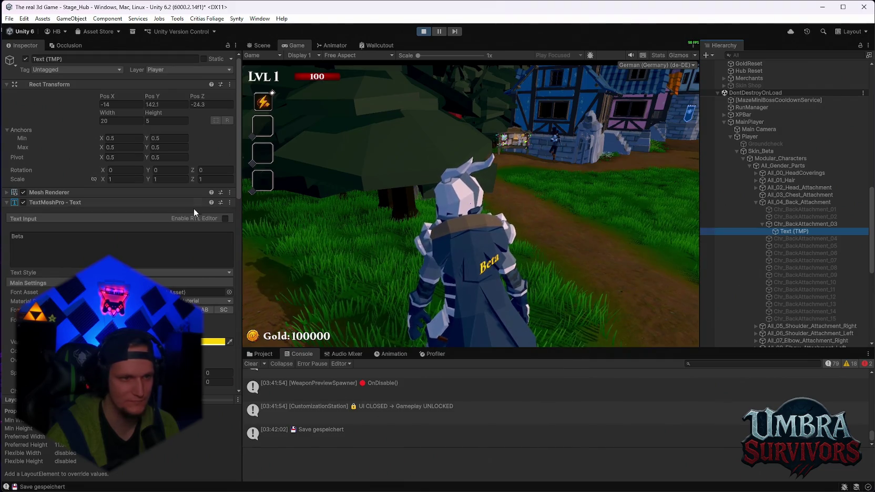
pyautogui.click(492, 193)
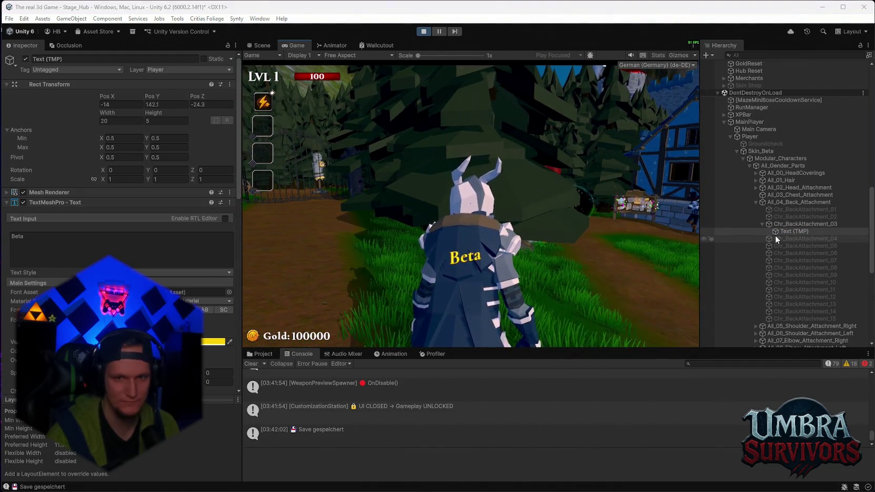
pyautogui.scroll(-2, 121, 210)
pyautogui.moveTo(105, 96)
pyautogui.mouseDown()
pyautogui.moveTo(210, 117)
pyautogui.moveTo(160, 121)
pyautogui.mouseUp()
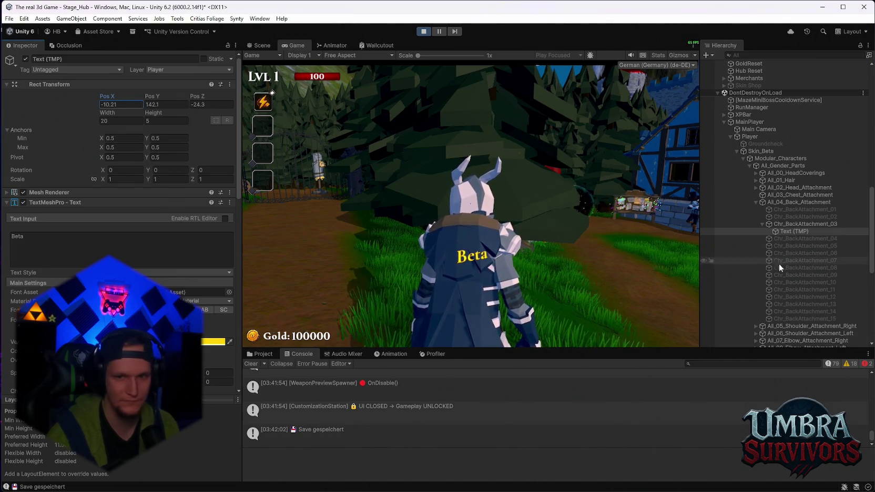
pyautogui.click(259, 45)
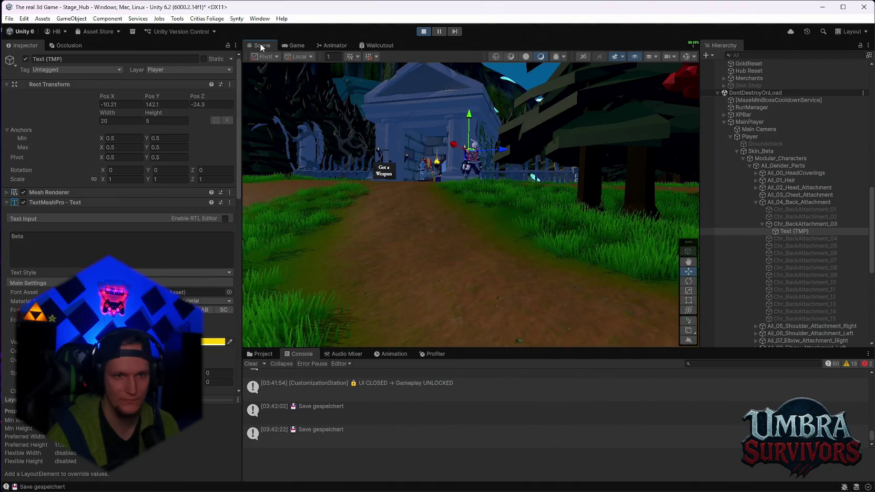
# Frame the Beta label and nudge its vertex colour toward green-yellow.
pyautogui.press('f')
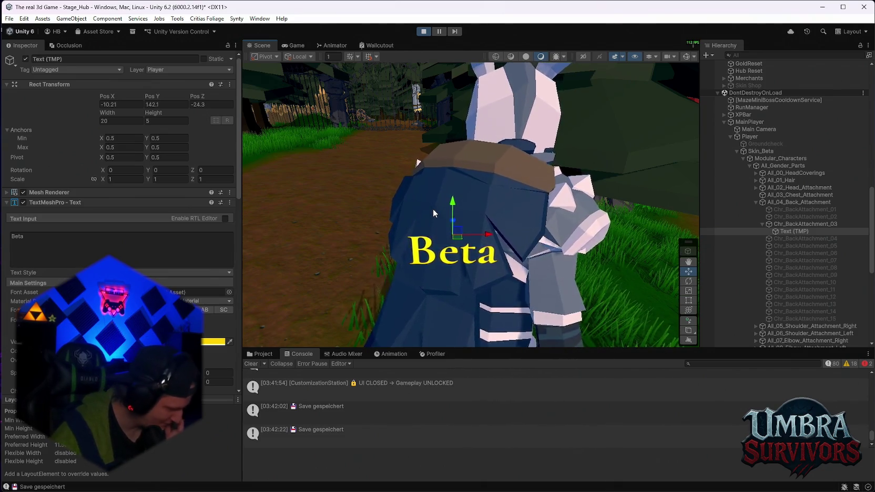
pyautogui.click(213, 341)
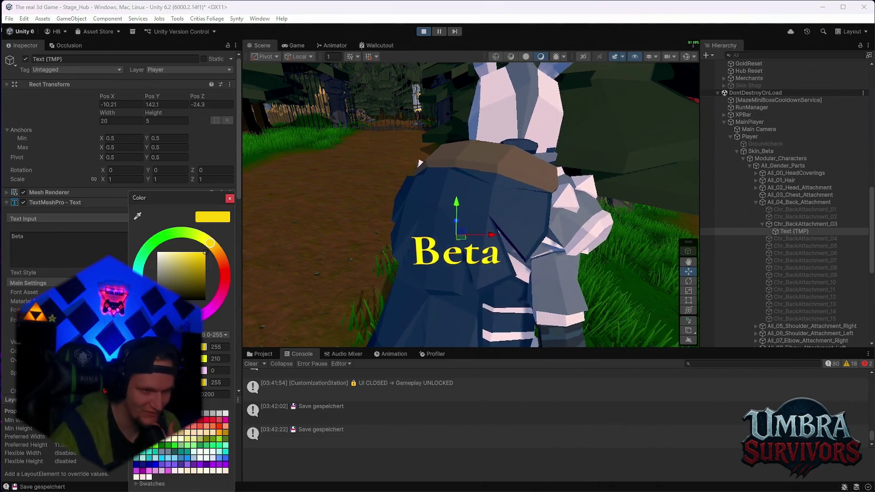
pyautogui.moveTo(210, 243); pyautogui.dragTo(213, 245)
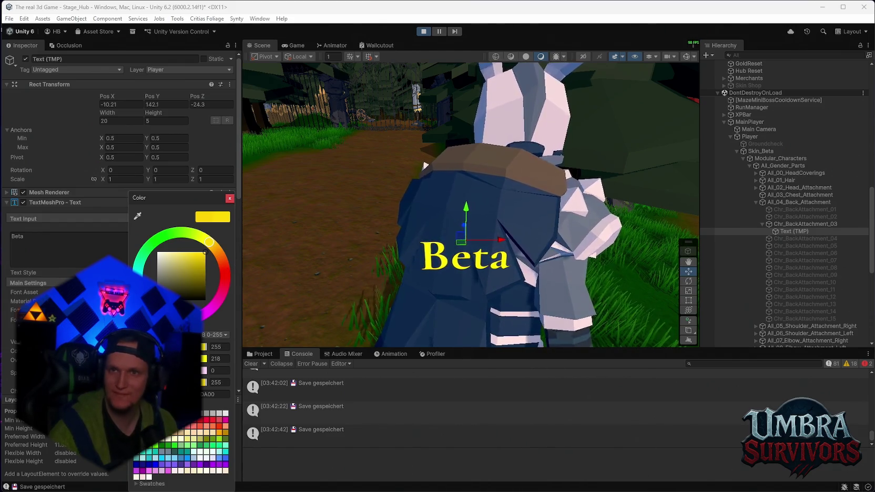
pyautogui.press('Escape')
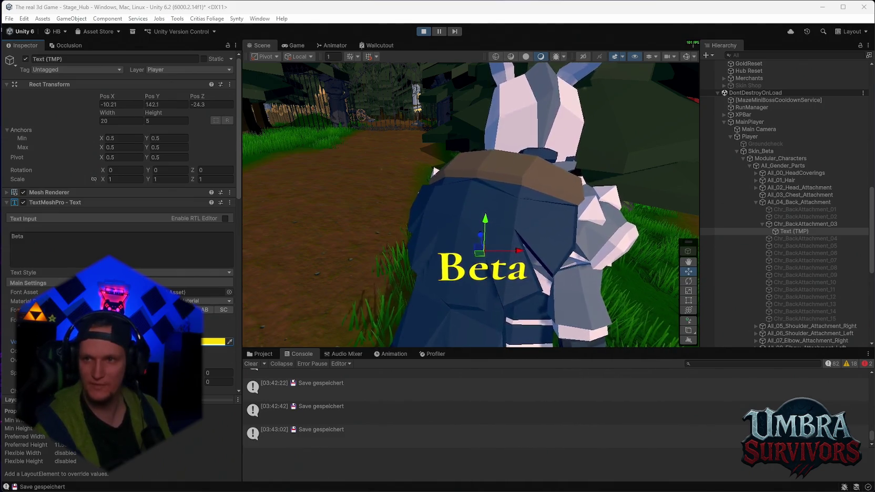
# Set the label's vertex colour hex code to gold FFD700.
pyautogui.click(213, 341)
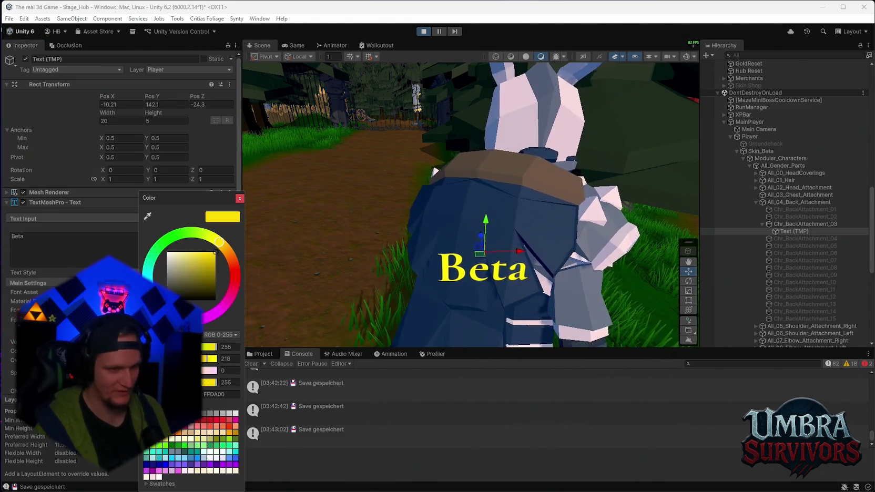
pyautogui.click(232, 394)
pyautogui.write('#FFD700')
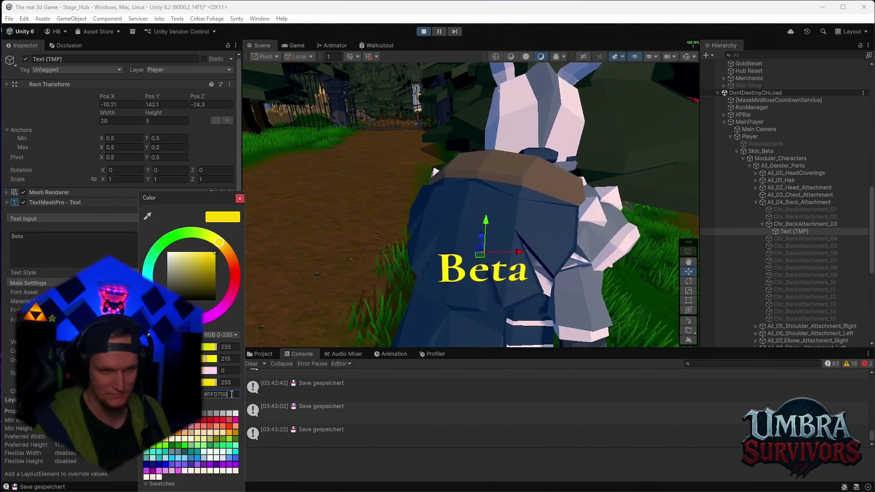
pyautogui.press('Return')
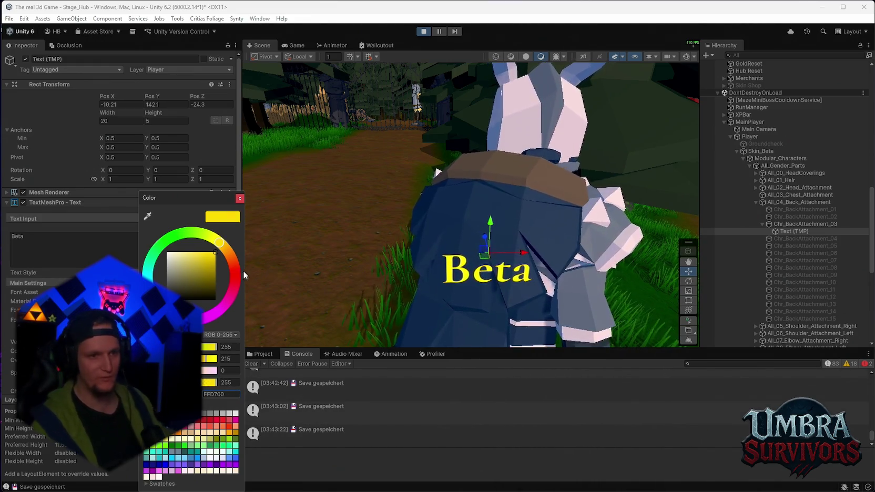
pyautogui.click(240, 198)
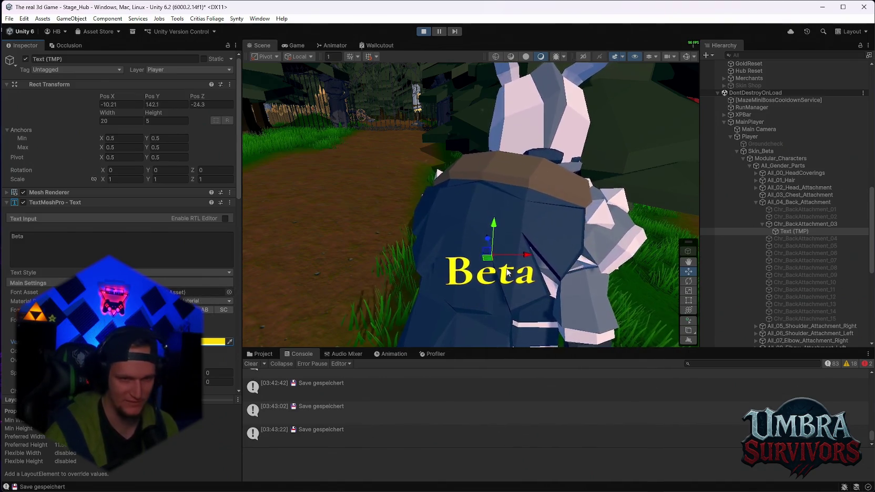
# Move the Beta label onto the cape at Pos X -12.33, Z -8.41.
pyautogui.press('y')
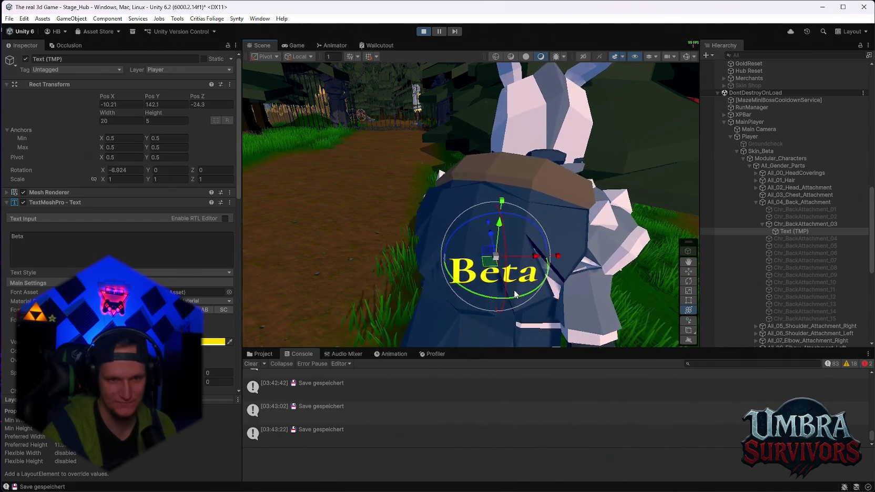
pyautogui.moveTo(515, 295); pyautogui.dragTo(468, 292)
pyautogui.moveTo(497, 260)
pyautogui.mouseDown()
pyautogui.moveTo(489, 222)
pyautogui.moveTo(468, 210)
pyautogui.moveTo(429, 249)
pyautogui.mouseUp()
pyautogui.press('f')
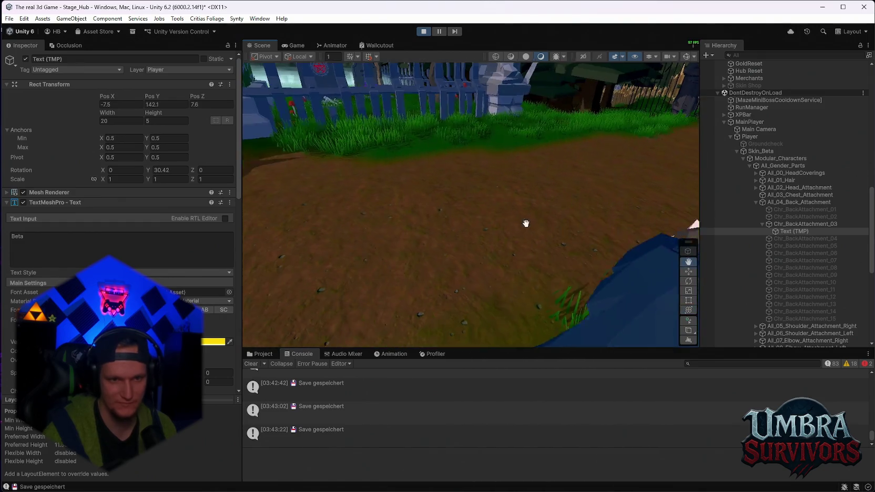
pyautogui.moveTo(505, 182)
pyautogui.mouseDown()
pyautogui.moveTo(459, 205)
pyautogui.moveTo(410, 195)
pyautogui.moveTo(503, 223)
pyautogui.moveTo(528, 243)
pyautogui.moveTo(495, 238)
pyautogui.mouseUp()
# Tilt the Beta label to follow the cape (X 21.836) and return to the Game view.
pyautogui.moveTo(500, 174); pyautogui.dragTo(508, 150)
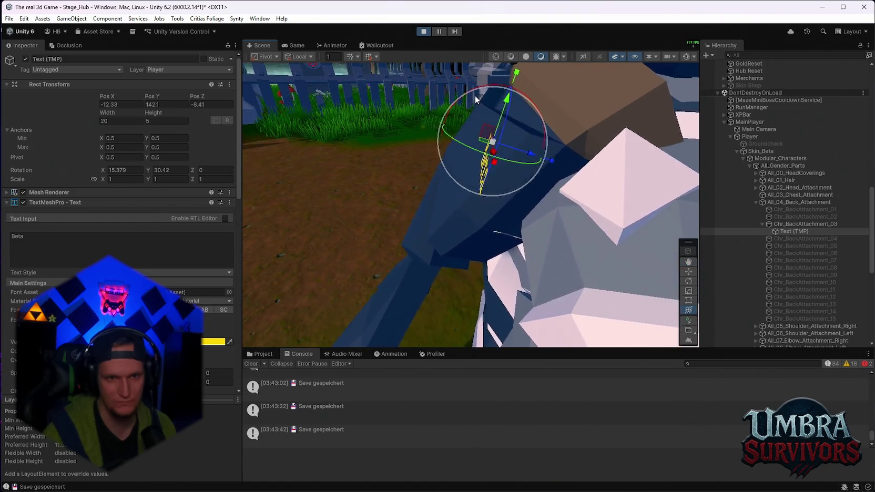
pyautogui.moveTo(470, 98); pyautogui.dragTo(479, 83)
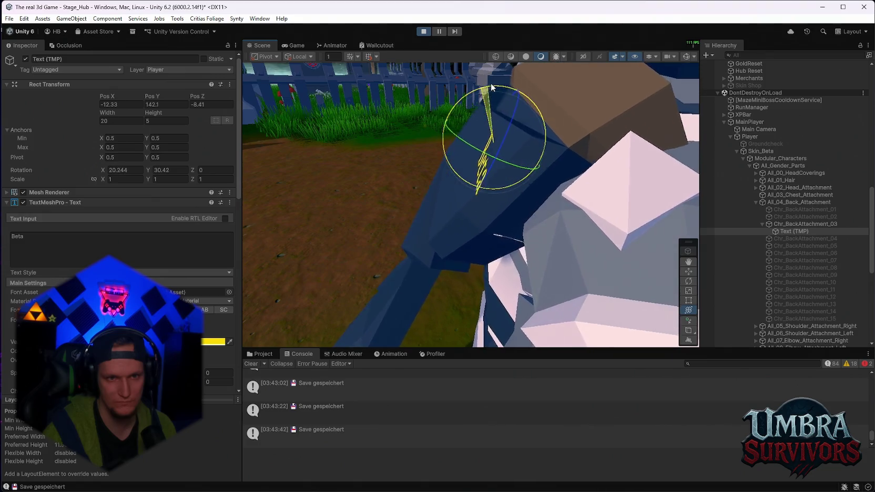
pyautogui.click(293, 45)
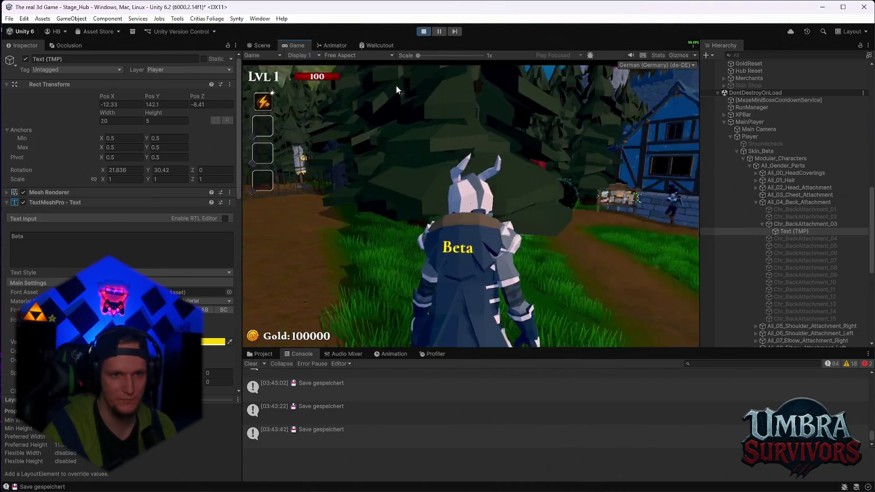
# Play-test the tilted Beta label, pause the game, and exit Play mode.
pyautogui.click(477, 165)
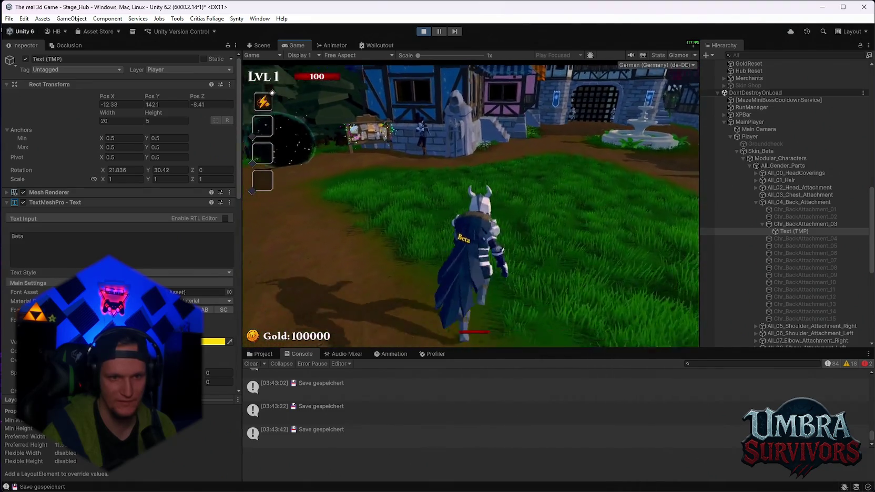
pyautogui.press('Escape')
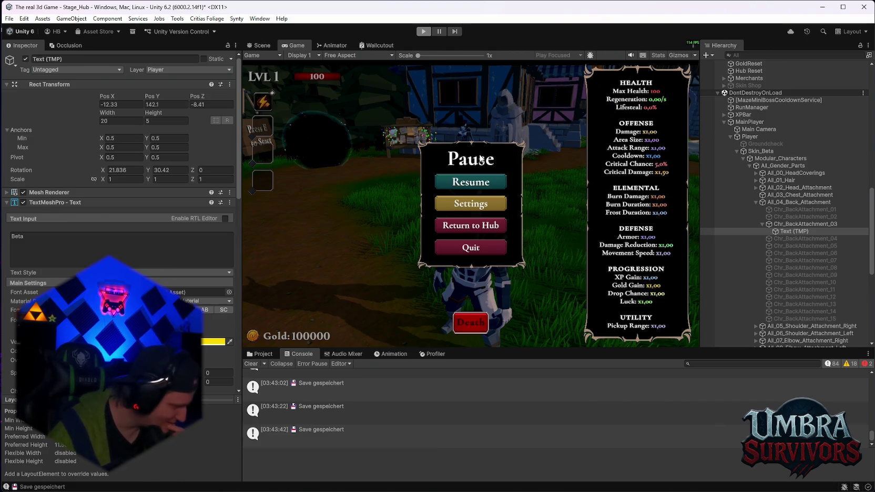
pyautogui.hotkey('ctrl', 'p')
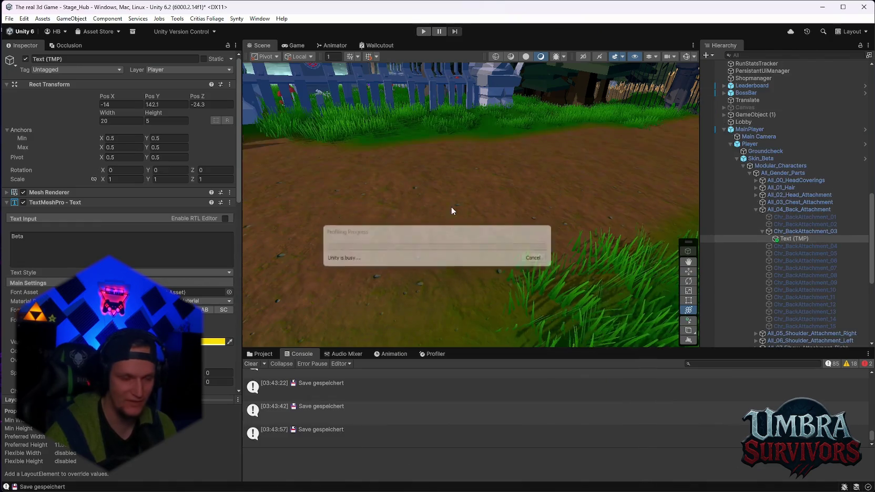
# Delete the stray Text (TMP) object under the back cape.
pyautogui.moveTo(465, 226)
pyautogui.mouseDown()
pyautogui.moveTo(445, 168)
pyautogui.moveTo(419, 150)
pyautogui.mouseUp()
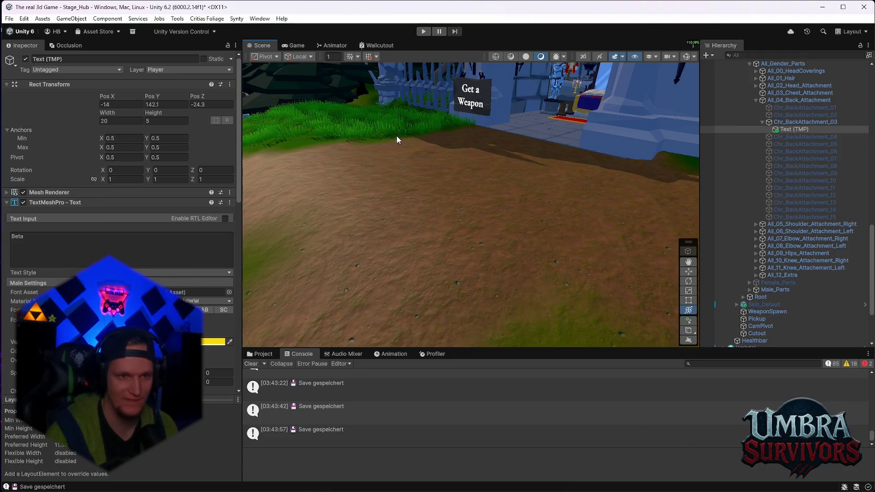
pyautogui.moveTo(506, 166)
pyautogui.mouseDown()
pyautogui.moveTo(494, 275)
pyautogui.moveTo(442, 237)
pyautogui.moveTo(455, 248)
pyautogui.moveTo(410, 245)
pyautogui.moveTo(451, 232)
pyautogui.mouseUp()
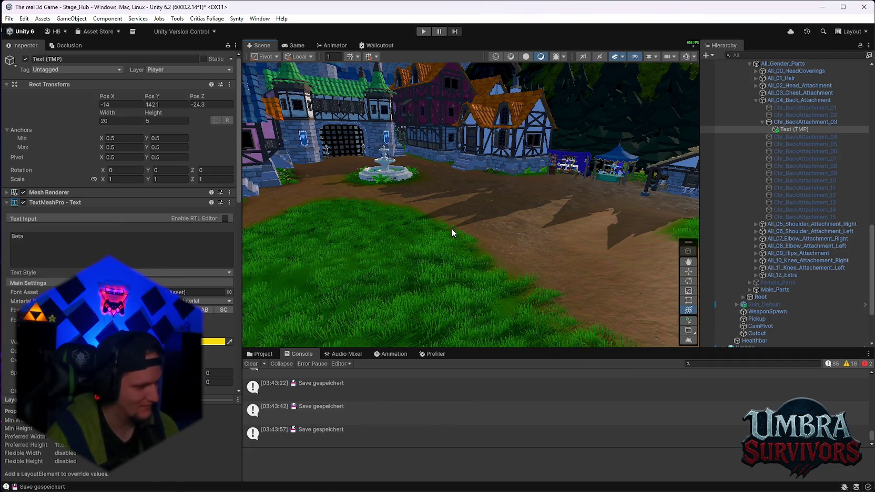
pyautogui.moveTo(451, 228); pyautogui.dragTo(448, 258)
pyautogui.moveTo(479, 230)
pyautogui.mouseDown()
pyautogui.moveTo(422, 223)
pyautogui.moveTo(470, 254)
pyautogui.mouseUp()
pyautogui.scroll(3, 791, 157)
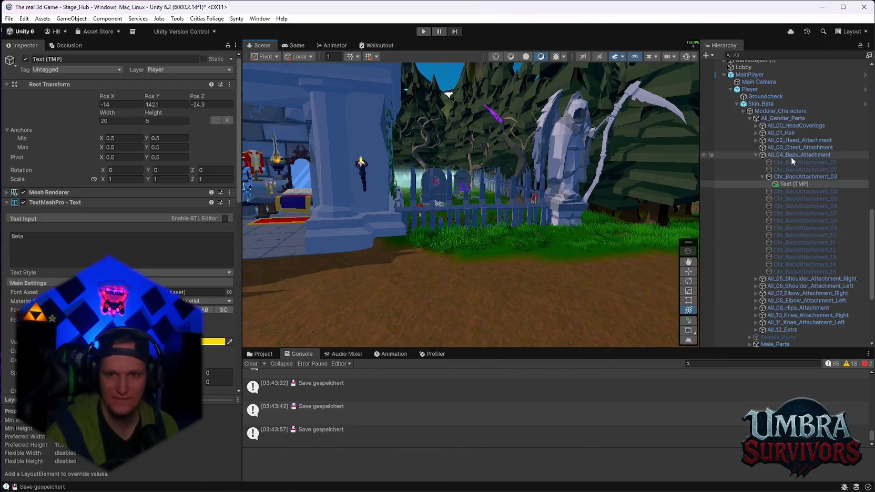
pyautogui.click(783, 182)
pyautogui.press('Delete')
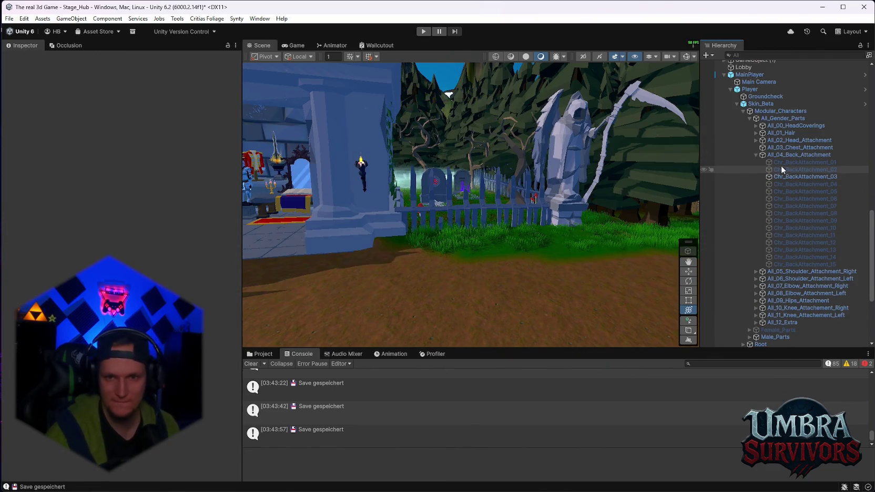
# Select Skin_Beta and frame it closely in the Scene view.
pyautogui.click(736, 104)
pyautogui.click(761, 211)
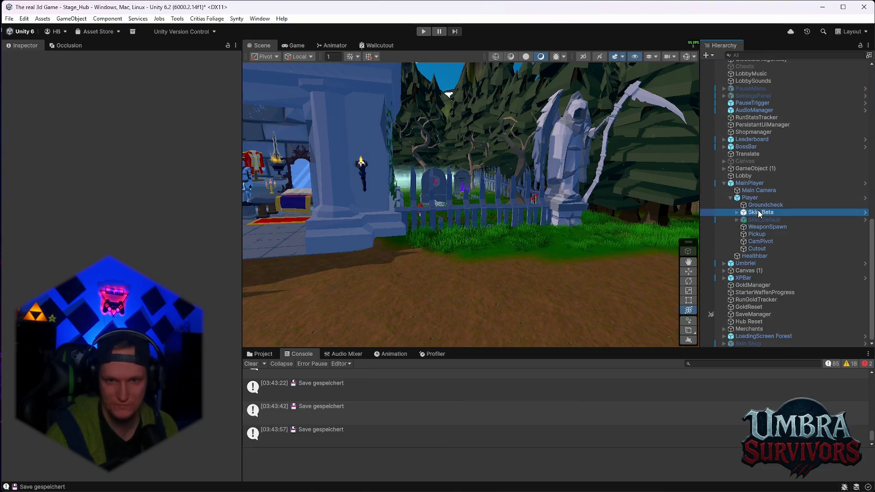
pyautogui.press('f')
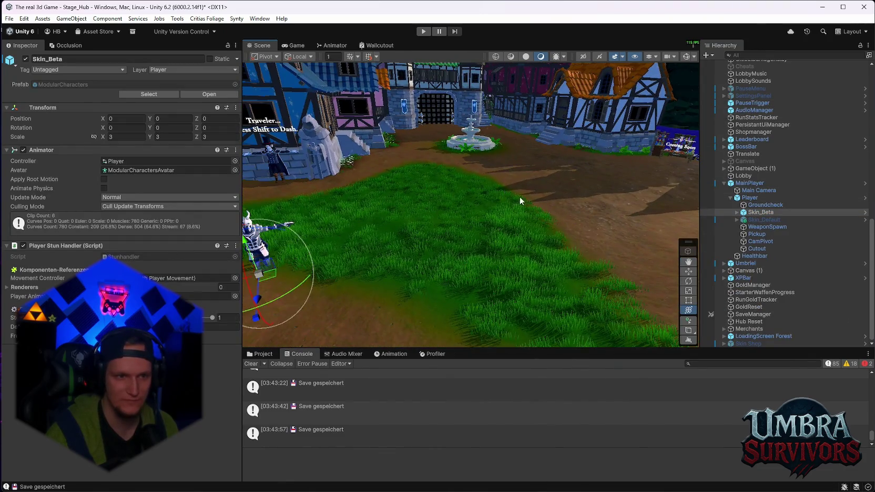
pyautogui.press('f')
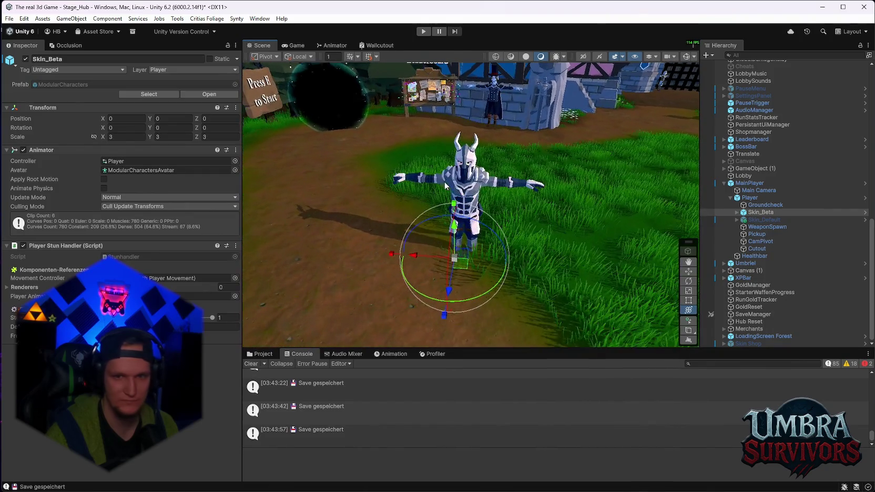
# Expand Skin_Beta's parts and select Chr_BackAttachment_03 for a close look at the cape.
pyautogui.click(737, 212)
pyautogui.click(743, 220)
pyautogui.click(757, 219)
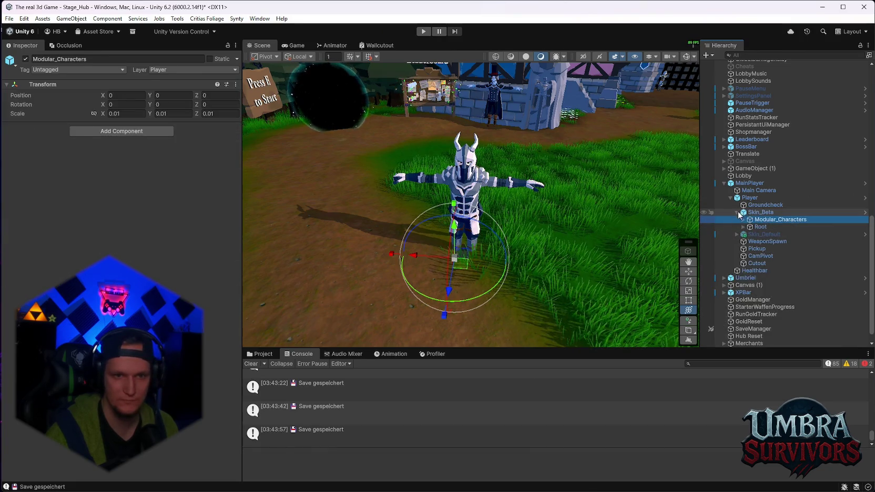
pyautogui.click(740, 213)
pyautogui.click(743, 220)
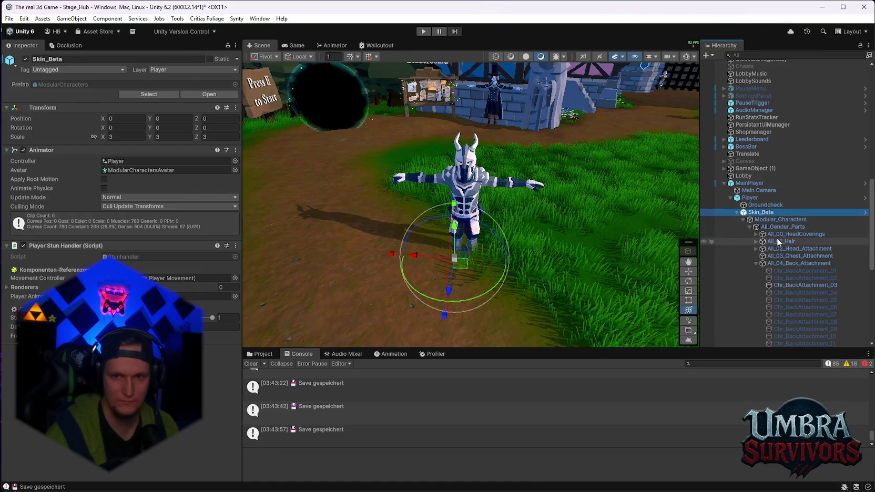
pyautogui.click(777, 242)
pyautogui.click(775, 235)
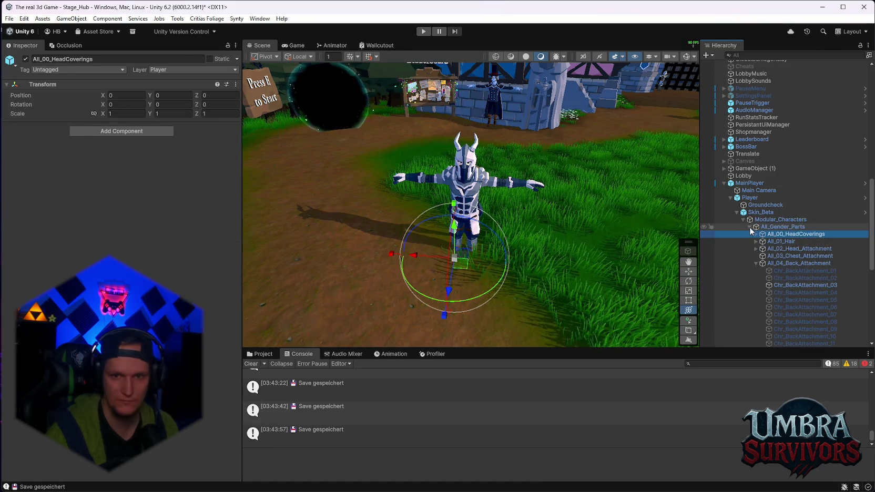
pyautogui.click(750, 227)
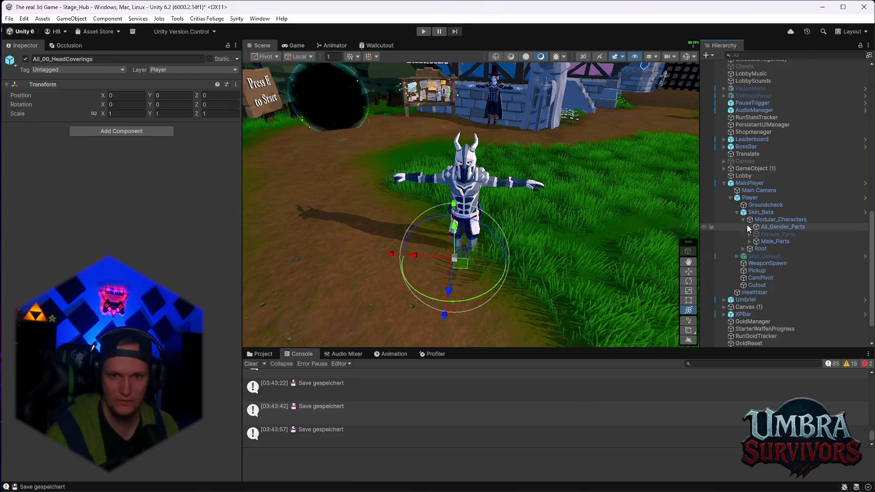
pyautogui.click(750, 227)
pyautogui.scroll(-5, 786, 254)
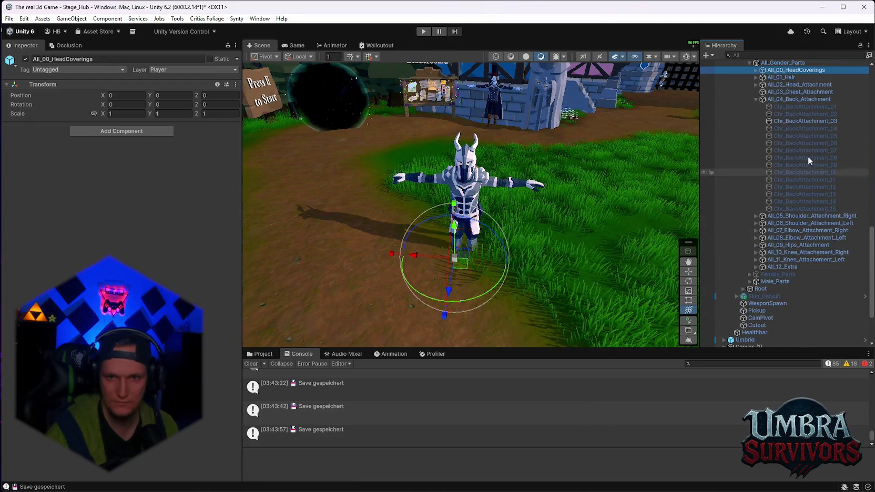
pyautogui.click(800, 120)
pyautogui.moveTo(505, 174)
pyautogui.mouseDown()
pyautogui.moveTo(362, 127)
pyautogui.moveTo(486, 191)
pyautogui.moveTo(398, 193)
pyautogui.moveTo(206, 260)
pyautogui.mouseUp()
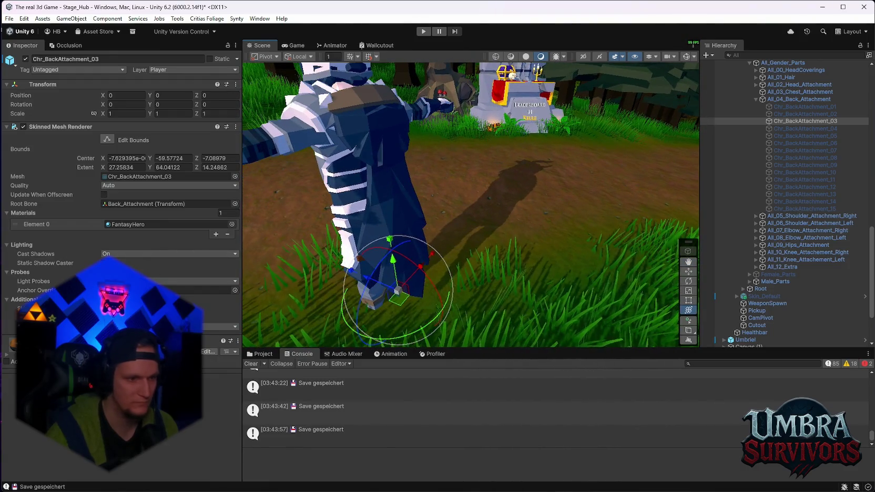
pyautogui.click(121, 351)
pyautogui.press('Escape')
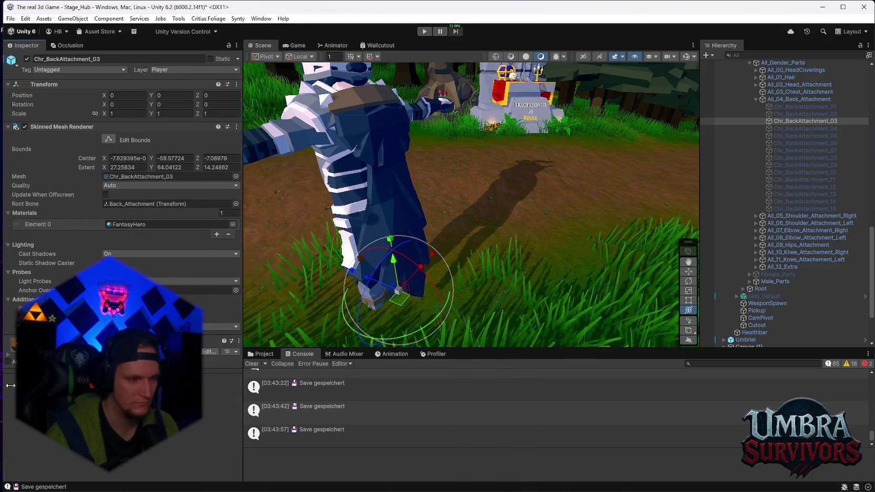
pyautogui.scroll(-3, 201, 349)
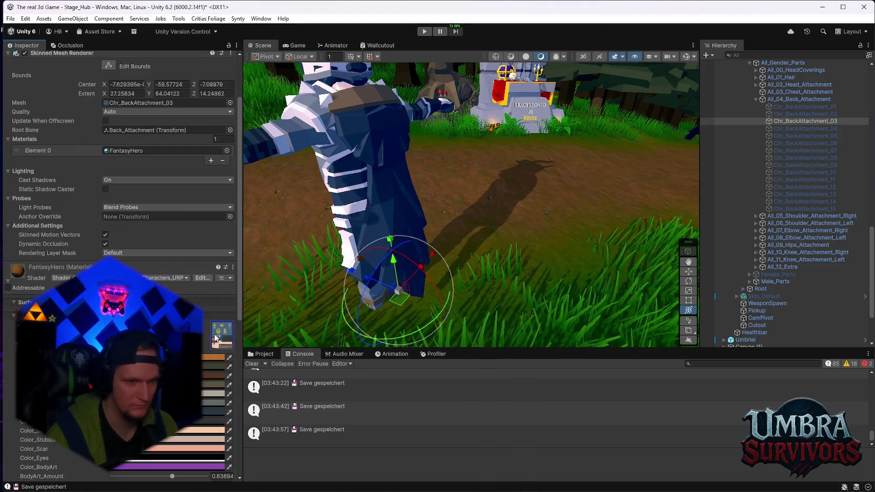
pyautogui.click(263, 354)
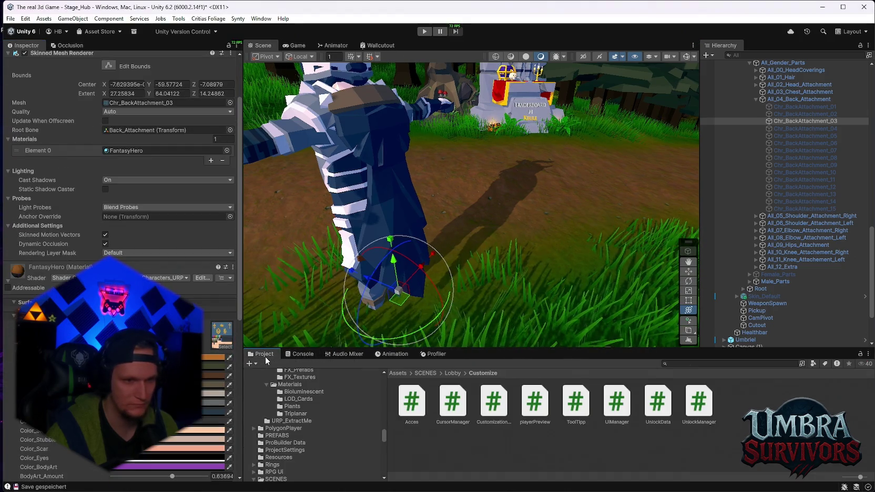
pyautogui.click(223, 330)
pyautogui.click(79, 278)
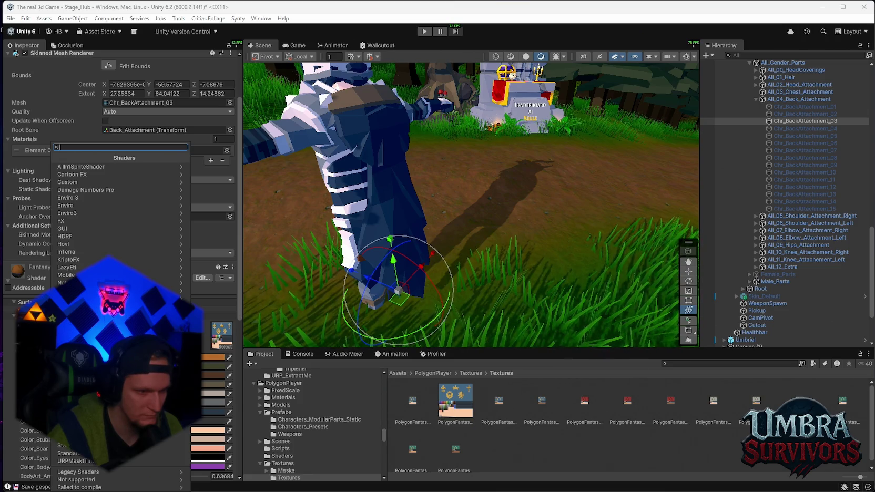
pyautogui.click(104, 167)
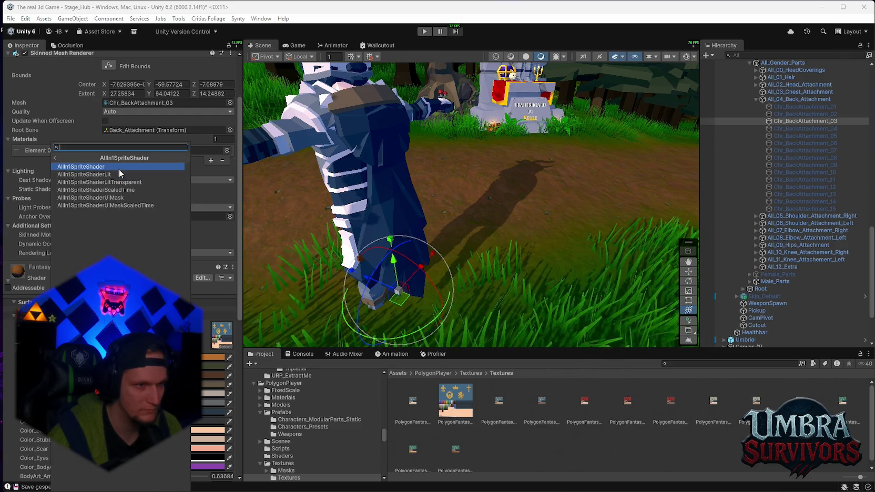
pyautogui.click(121, 167)
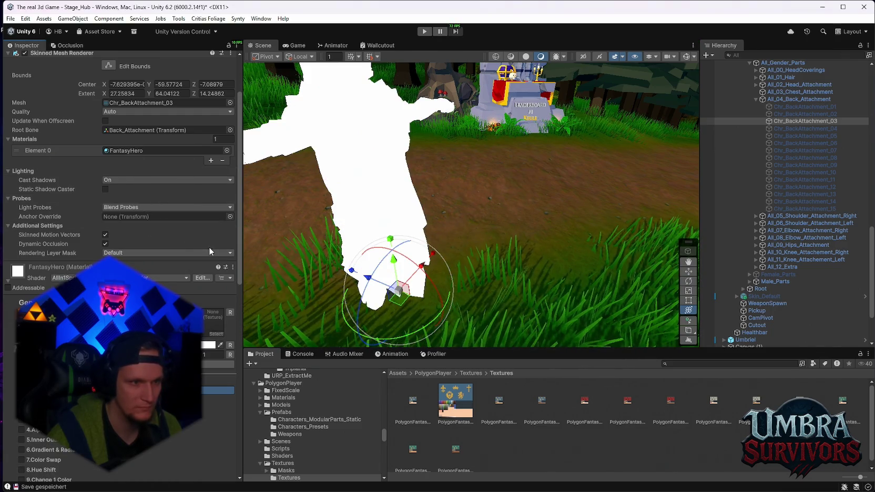
pyautogui.hotkey('ctrl', 'z')
pyautogui.click(120, 278)
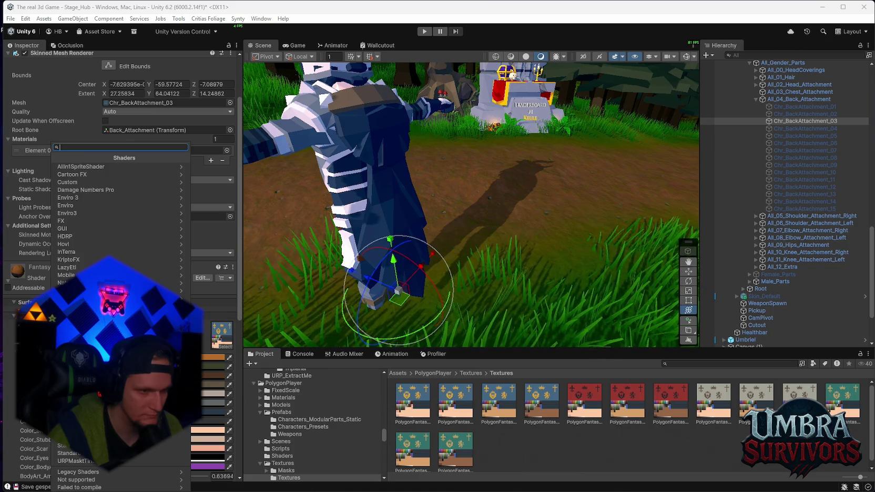
pyautogui.click(98, 256)
pyautogui.press('Left')
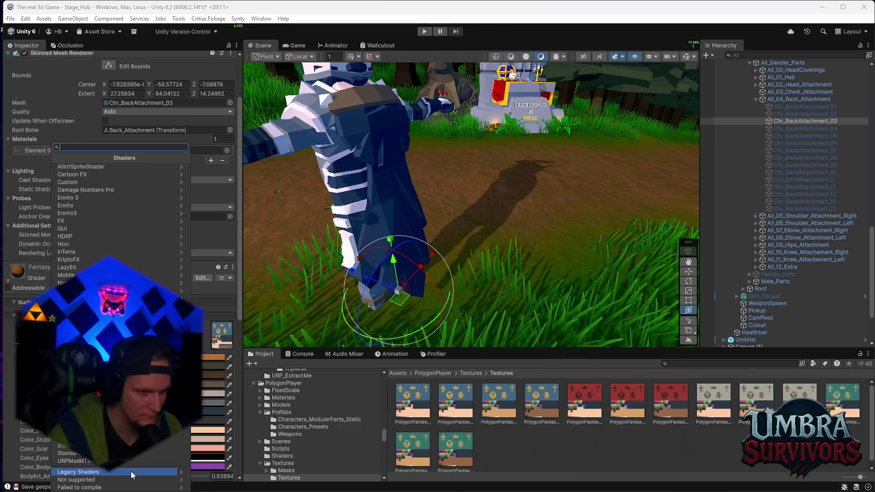
pyautogui.click(156, 472)
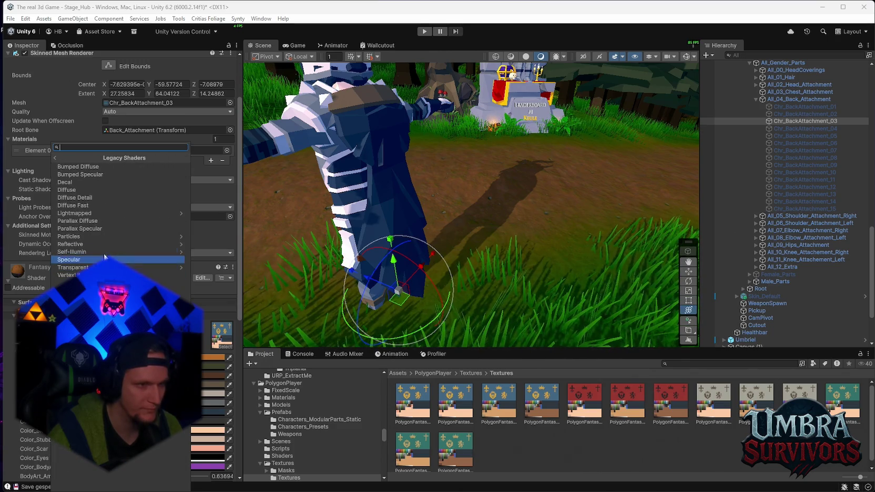
pyautogui.click(64, 159)
pyautogui.press('Escape')
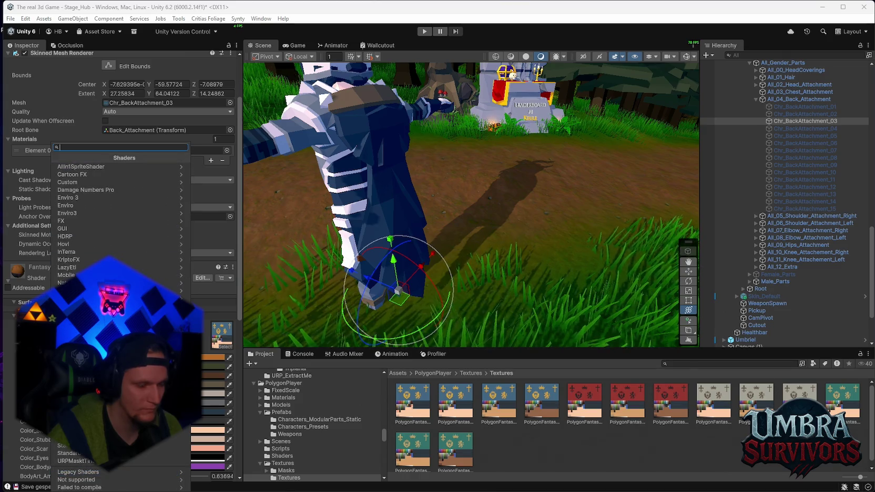
pyautogui.click(298, 354)
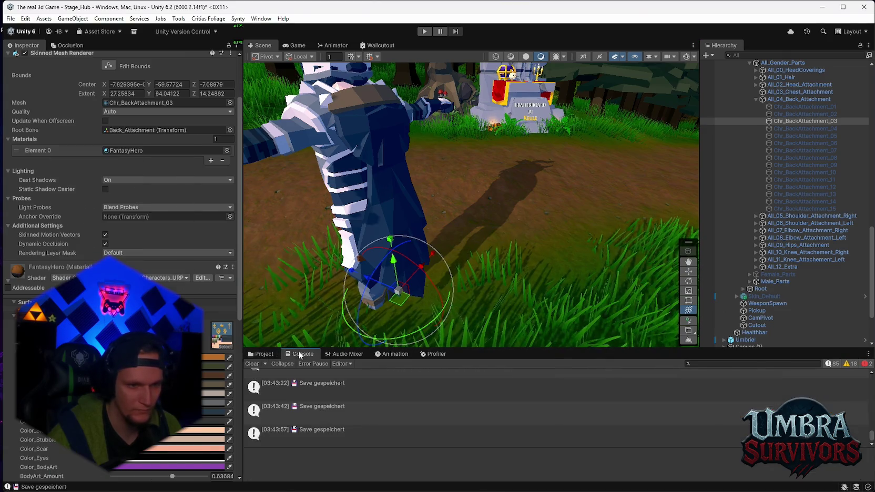
# Find and inspect the Cobra 1 prefab in the Wurf 2/Hydra folder.
pyautogui.click(263, 354)
pyautogui.scroll(-10, 321, 451)
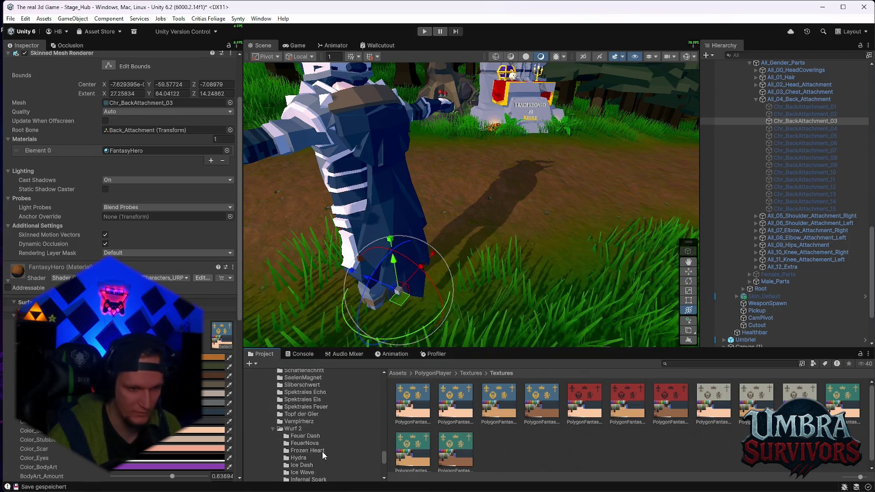
pyautogui.scroll(-2, 304, 447)
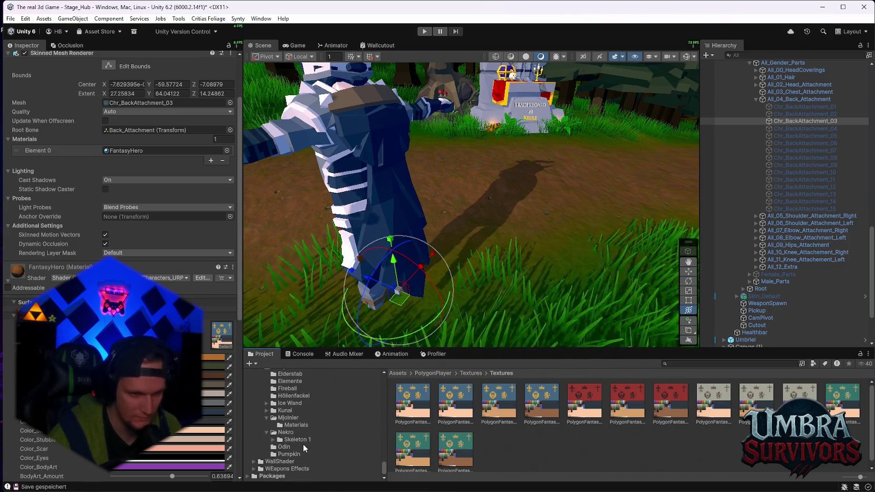
pyautogui.scroll(5, 297, 455)
pyautogui.scroll(2, 303, 449)
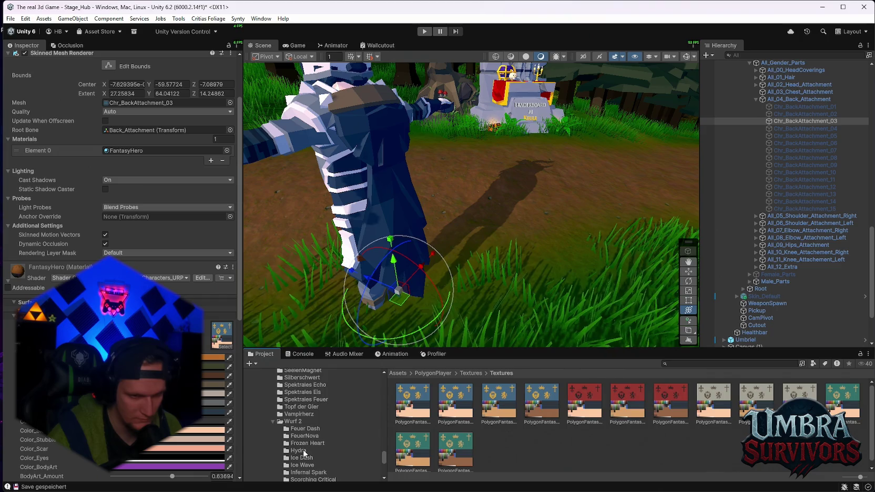
pyautogui.click(300, 450)
pyautogui.click(489, 407)
pyautogui.scroll(-15, 121, 168)
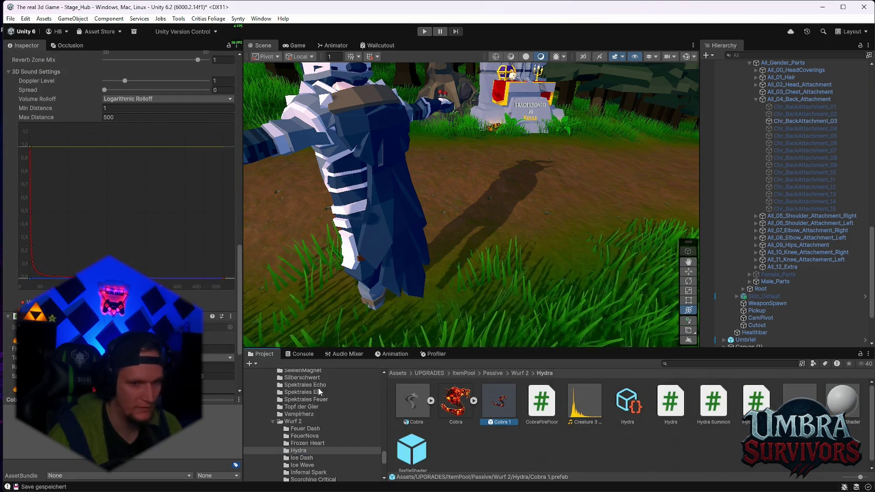
# Open Cobra 1 in prefab mode, inspect King Cobra's Fire material, then return to Stage_Hub.
pyautogui.doubleClick(499, 401)
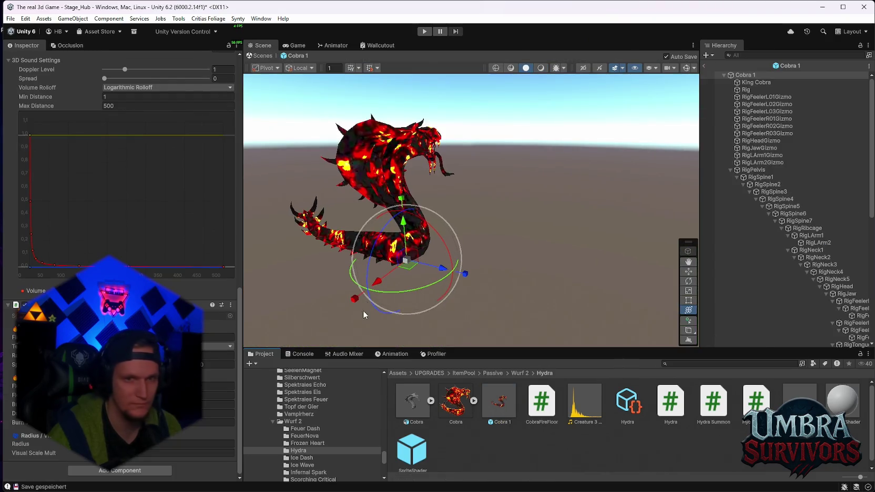
pyautogui.click(755, 83)
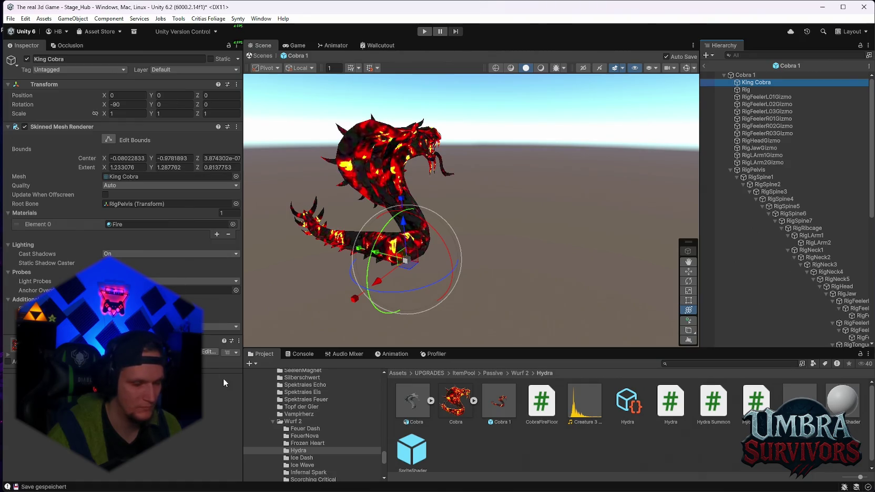
pyautogui.scroll(5, 349, 426)
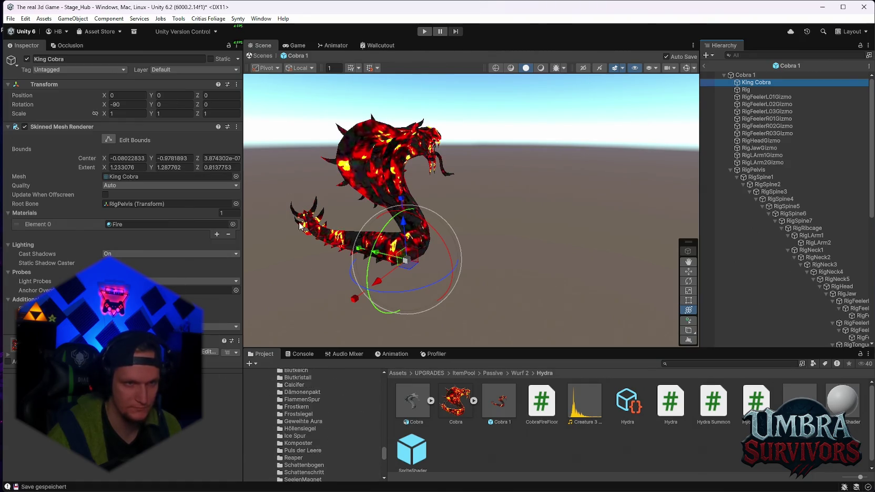
pyautogui.click(705, 66)
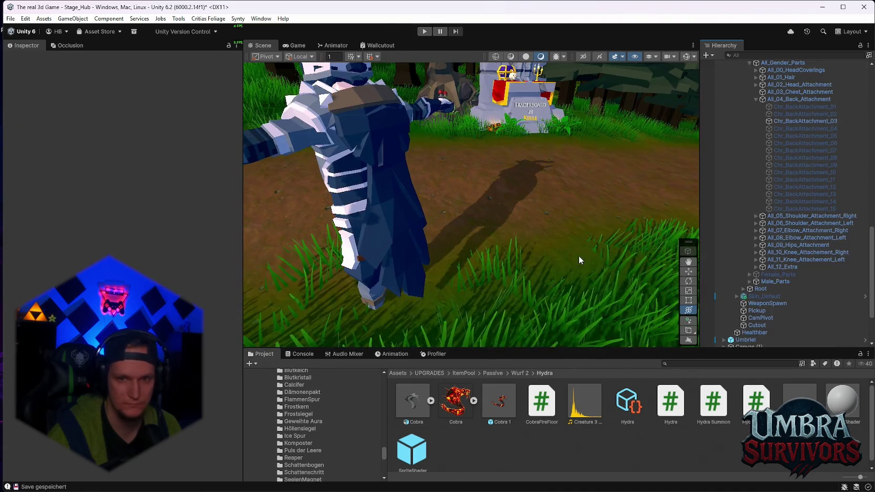
# Duplicate the cape's FantasyHero material as FantasyHero 7 and switch it to AllIn1SpriteShader.
pyautogui.rightClick(787, 175)
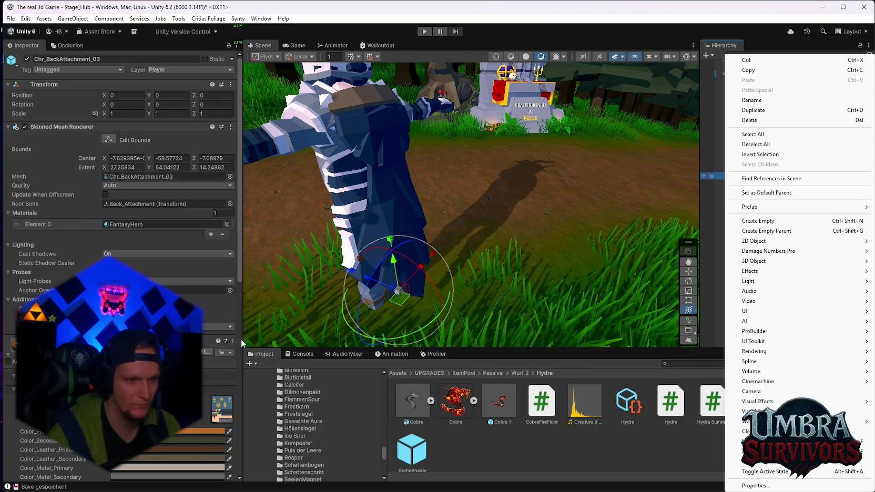
pyautogui.click(233, 341)
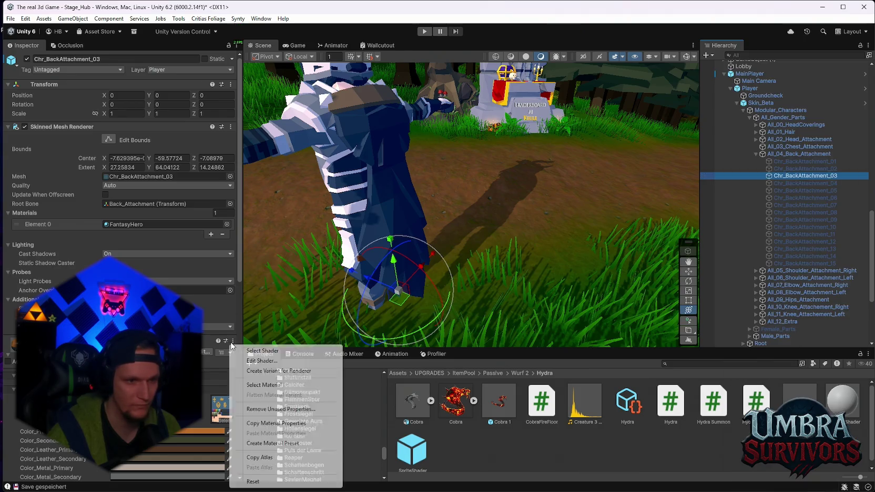
pyautogui.click(262, 385)
pyautogui.click(495, 405)
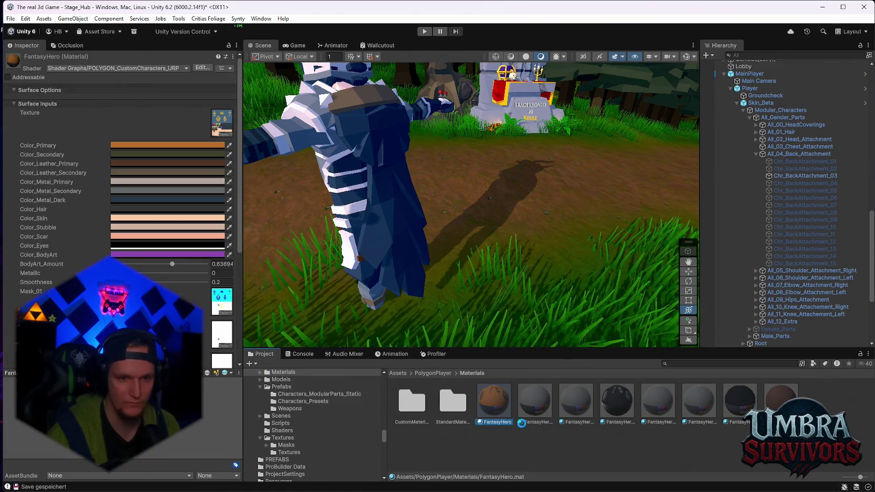
pyautogui.hotkey('ctrl', 'd')
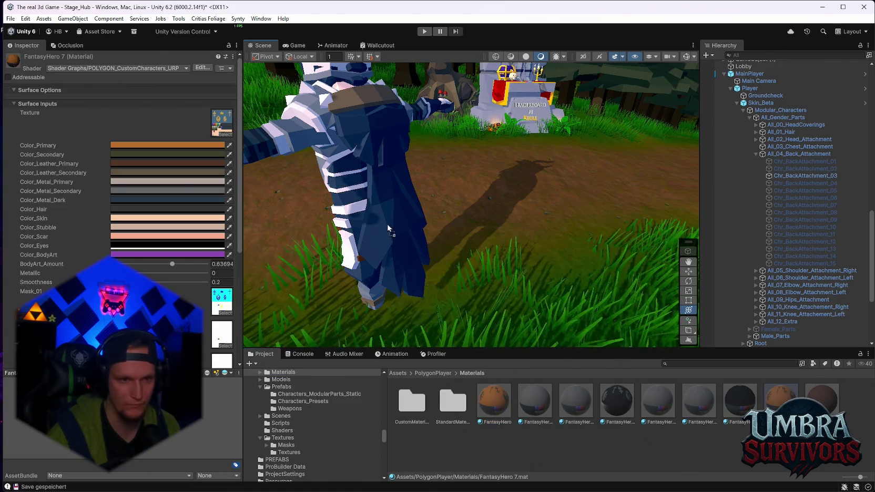
pyautogui.click(142, 66)
pyautogui.click(114, 95)
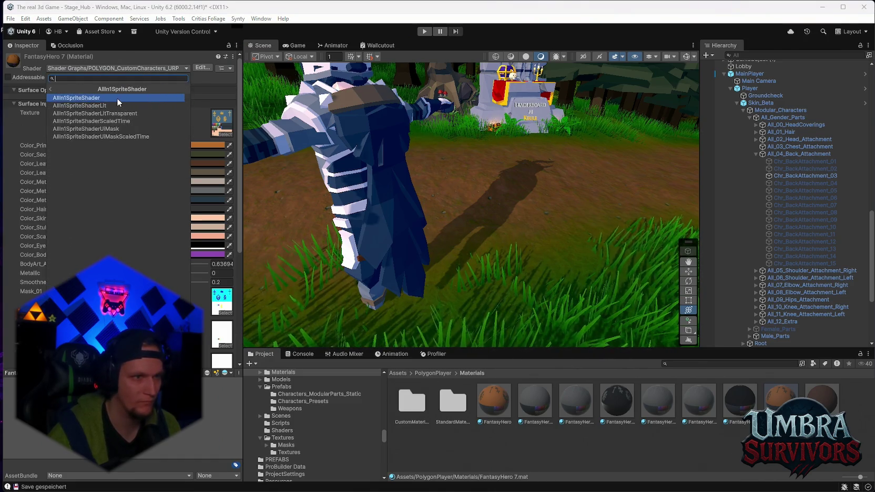
pyautogui.click(117, 98)
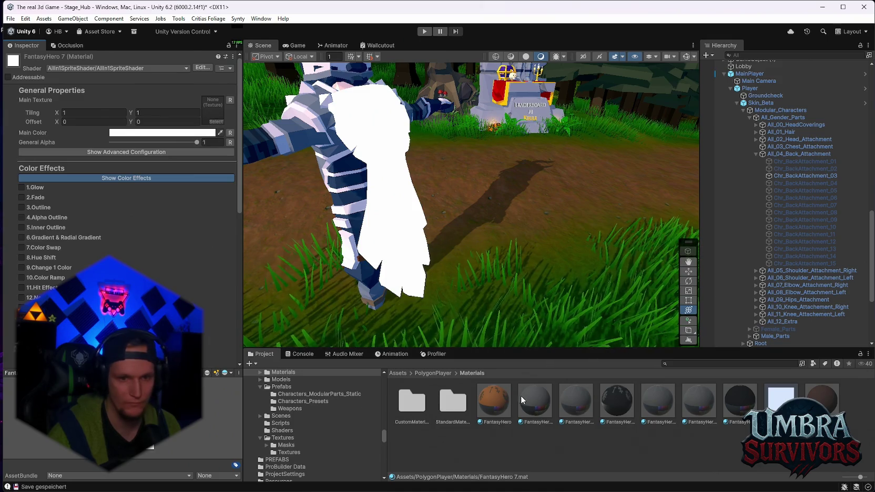
# Look up the original FantasyHero texture, then reselect the cape to view its material.
pyautogui.click(494, 400)
pyautogui.click(222, 122)
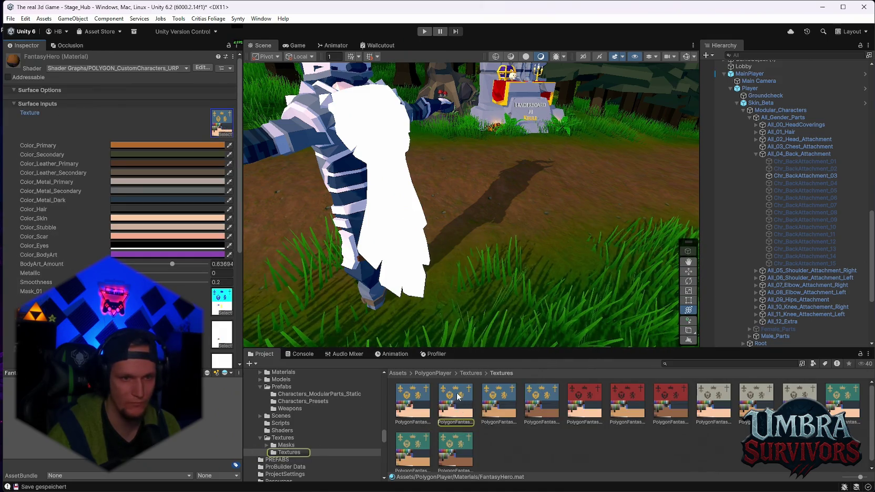
pyautogui.click(395, 163)
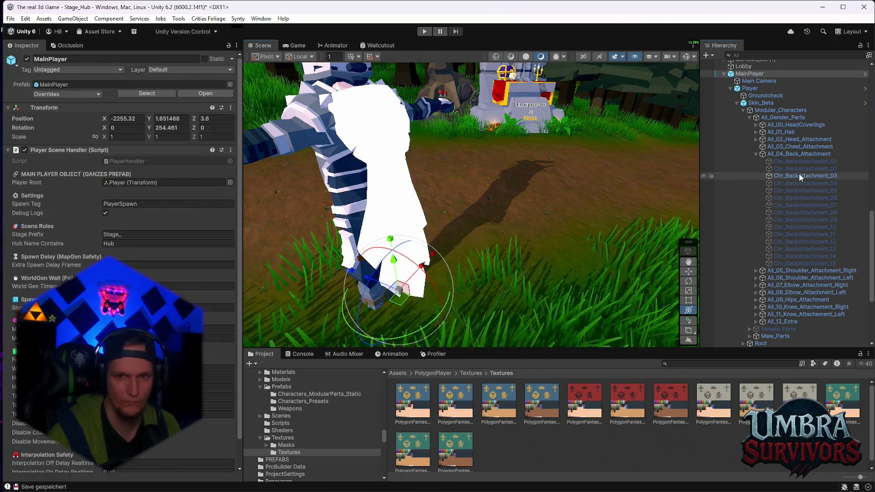
pyautogui.click(798, 176)
pyautogui.click(7, 375)
pyautogui.scroll(-5, 6, 375)
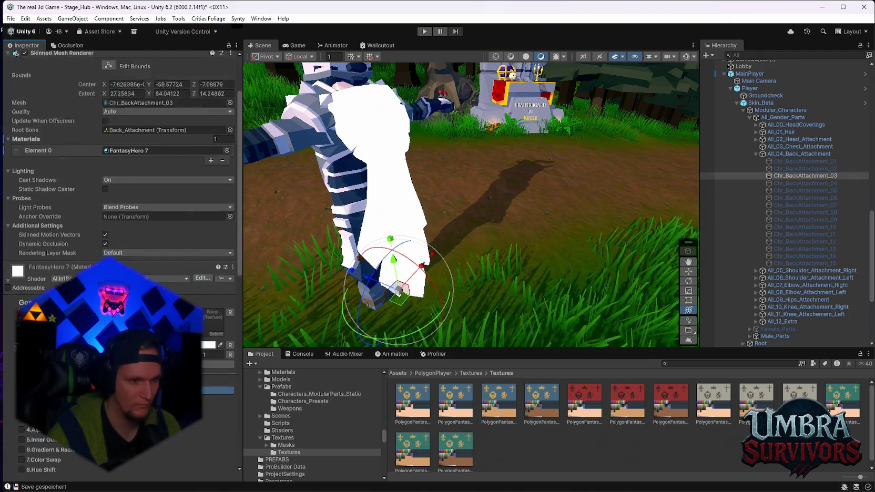
# Set PolygonFantasyHero as FantasyHero 7's Main Texture and check the right shoulder's shader.
pyautogui.moveTo(427, 395); pyautogui.dragTo(211, 303)
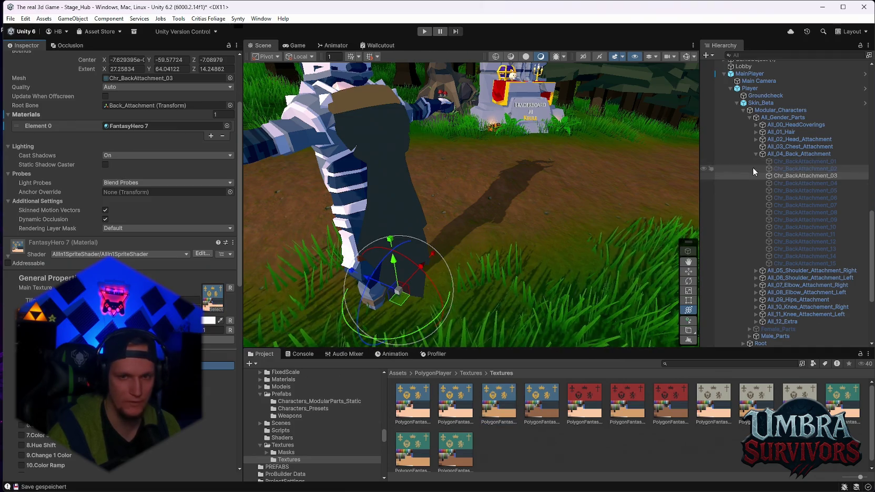
pyautogui.click(756, 271)
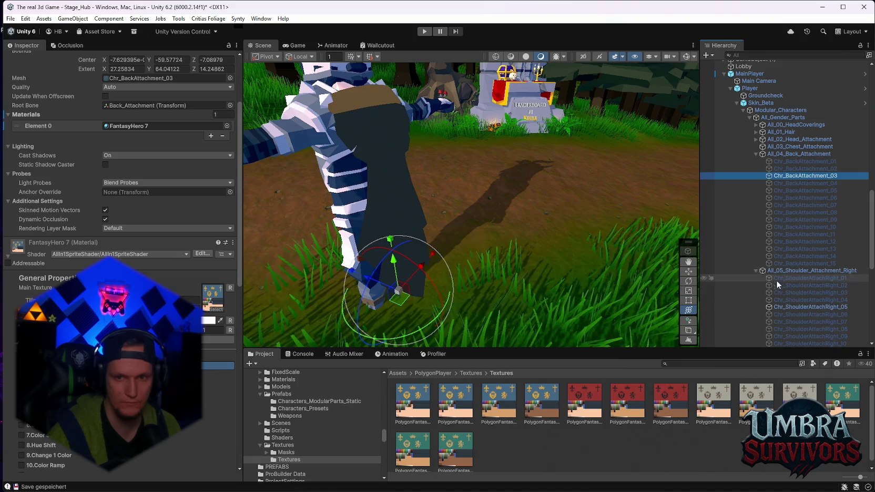
pyautogui.click(794, 306)
pyautogui.click(233, 242)
pyautogui.click(262, 253)
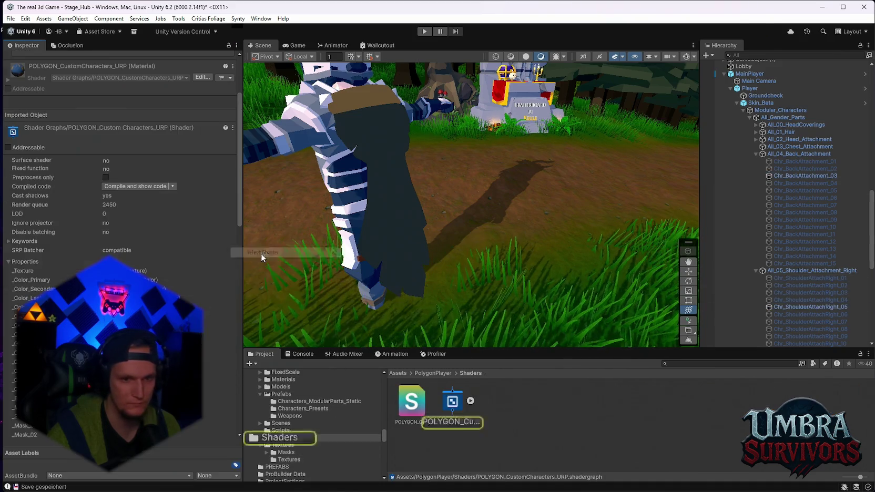
# Inspect the shoulder's FantasyHero material and its texture's import settings for comparison.
pyautogui.click(793, 307)
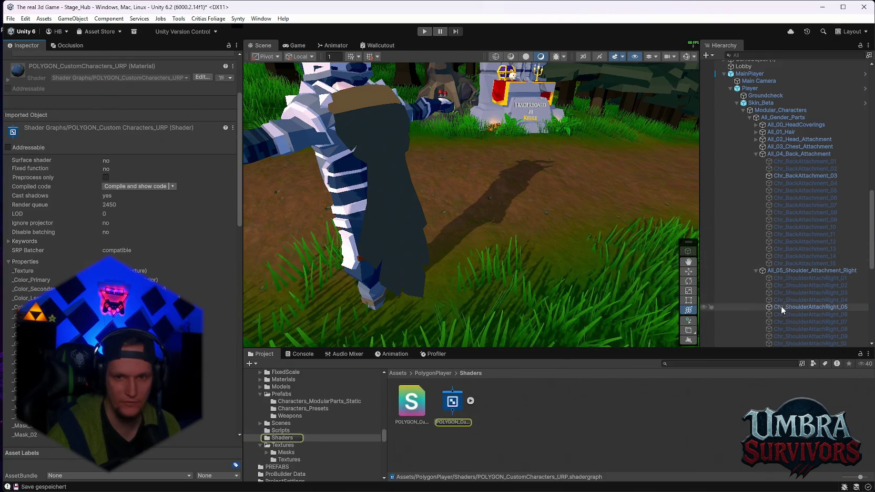
pyautogui.click(233, 243)
pyautogui.click(265, 286)
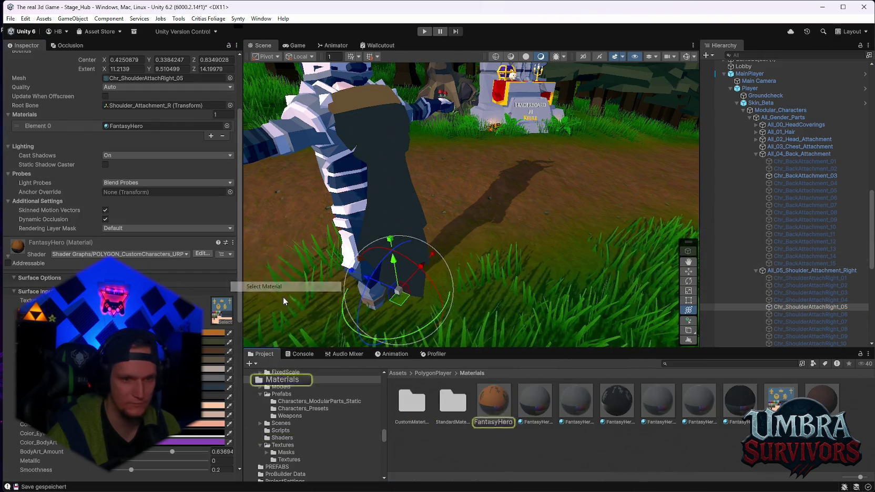
pyautogui.click(505, 410)
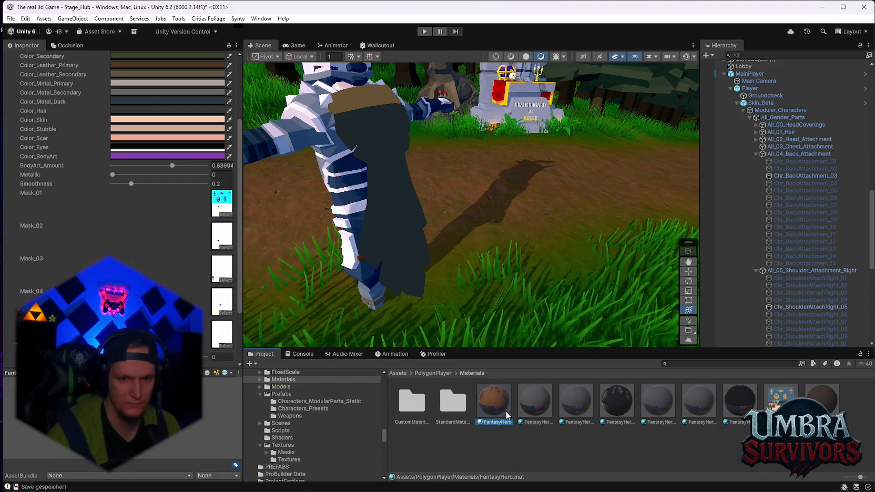
pyautogui.click(394, 224)
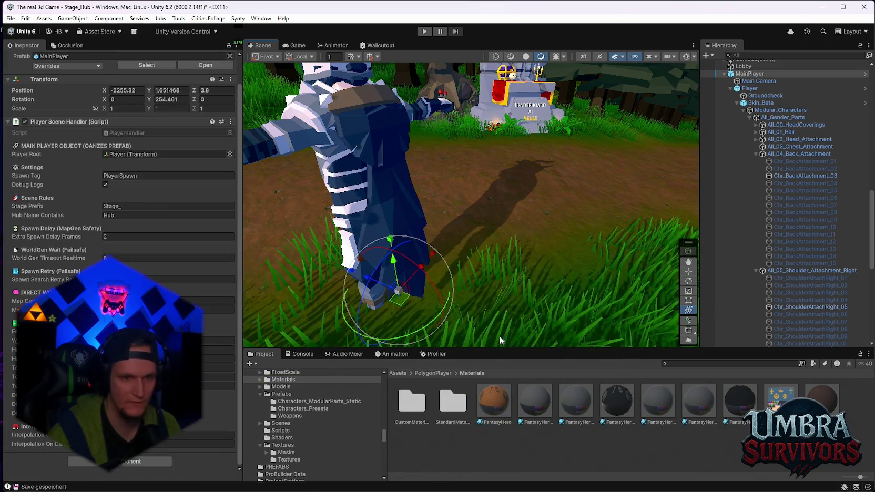
pyautogui.click(499, 397)
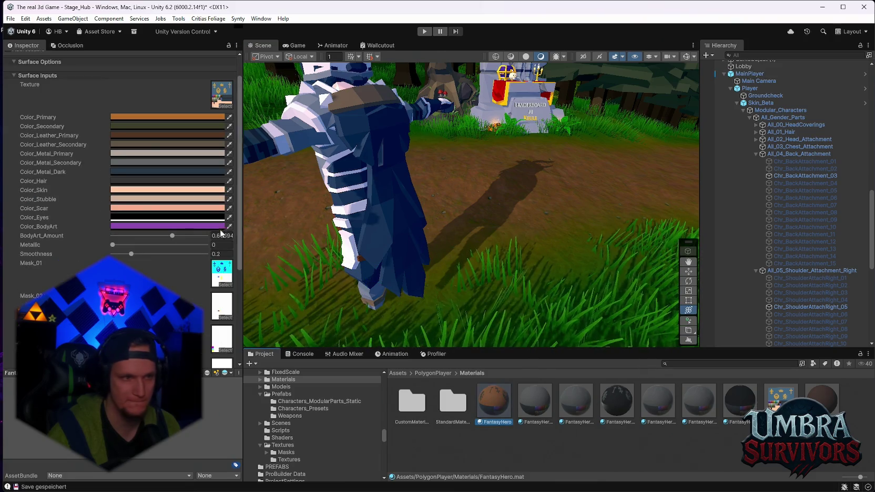
pyautogui.scroll(2, 158, 131)
pyautogui.click(222, 122)
pyautogui.click(450, 408)
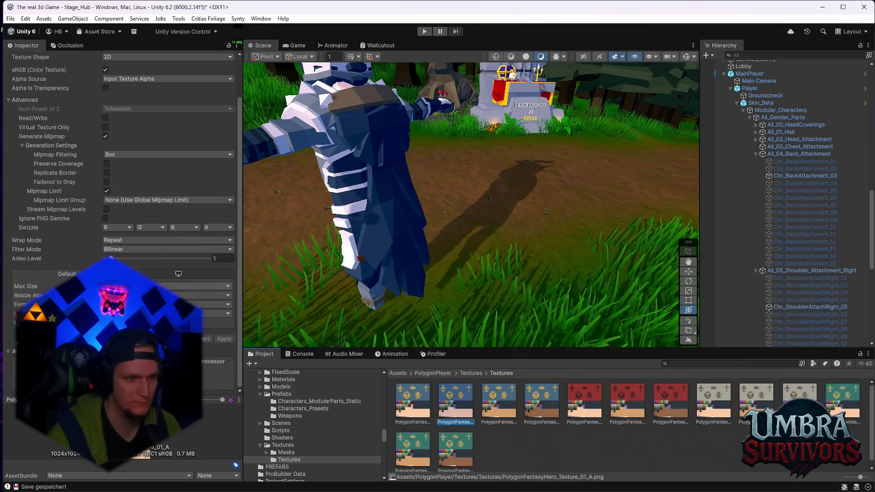
pyautogui.click(383, 211)
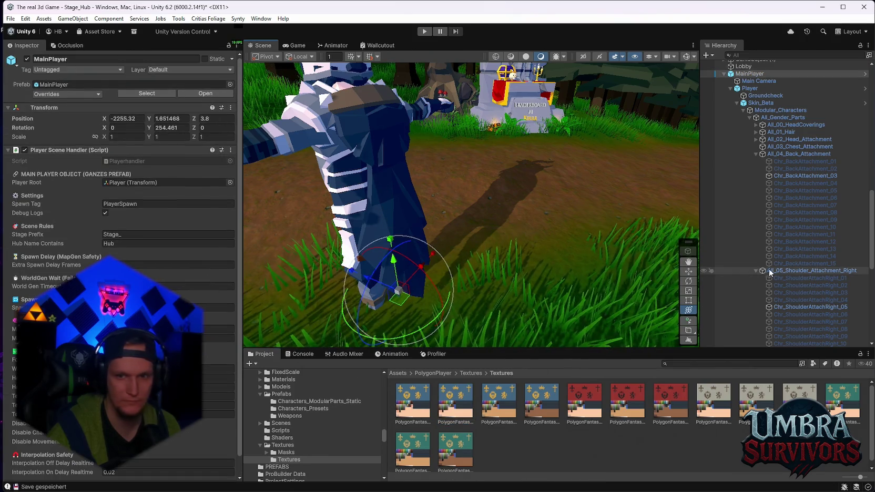
# Add a second material slot to Chr_BackAttachment_03.
pyautogui.scroll(-3, 787, 218)
pyautogui.click(795, 121)
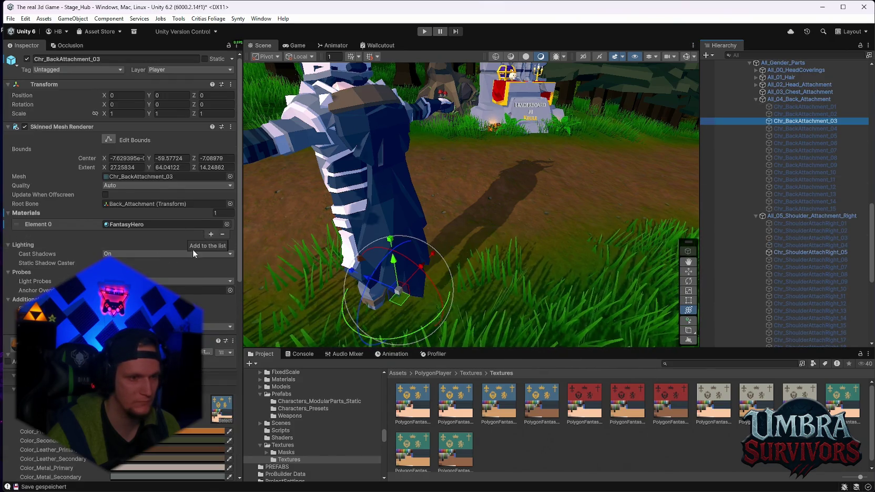
pyautogui.scroll(-2, 177, 248)
pyautogui.click(210, 209)
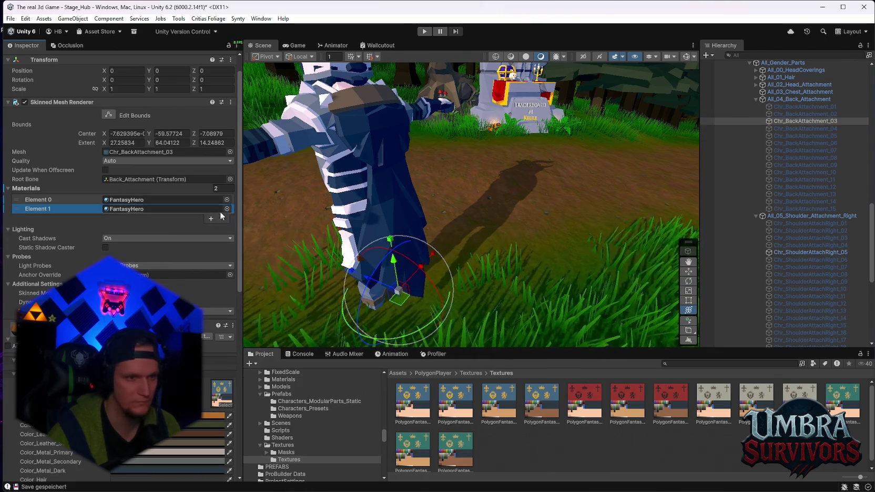
# Create New Material in the Textures folder using the AllIn1SpriteShader shader.
pyautogui.rightClick(506, 441)
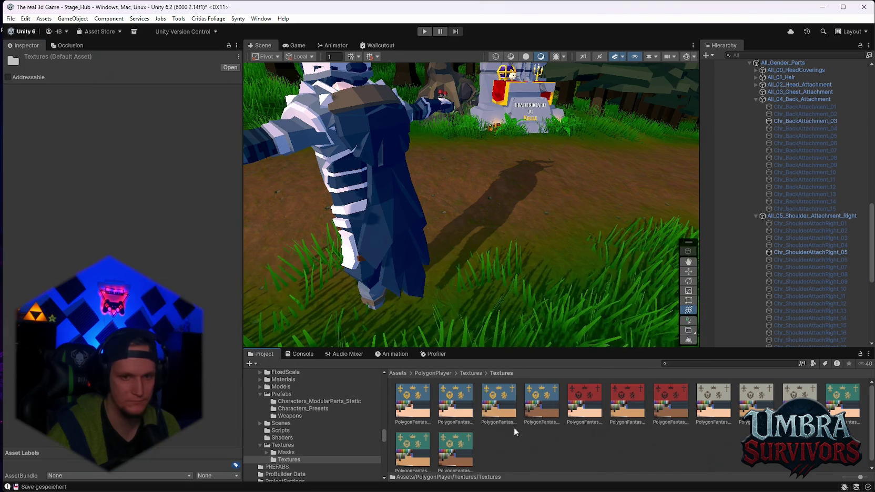
pyautogui.moveTo(605, 177)
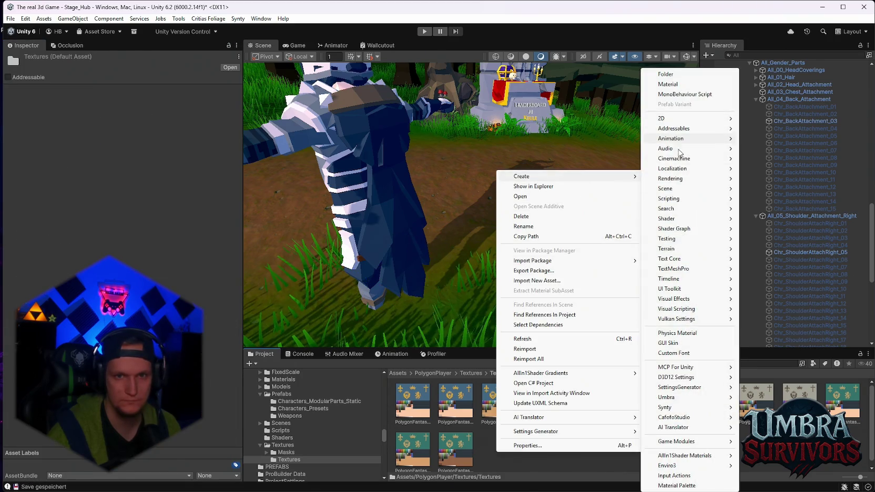
pyautogui.click(677, 85)
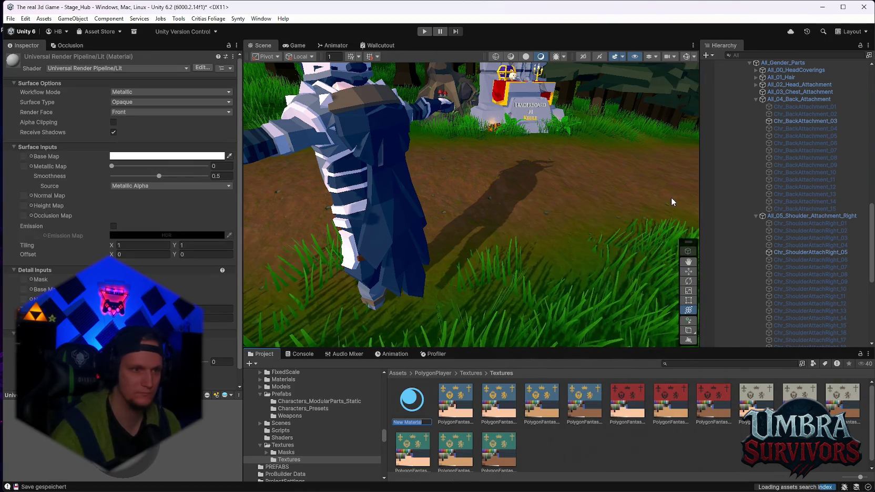
pyautogui.press('Return')
pyautogui.click(78, 67)
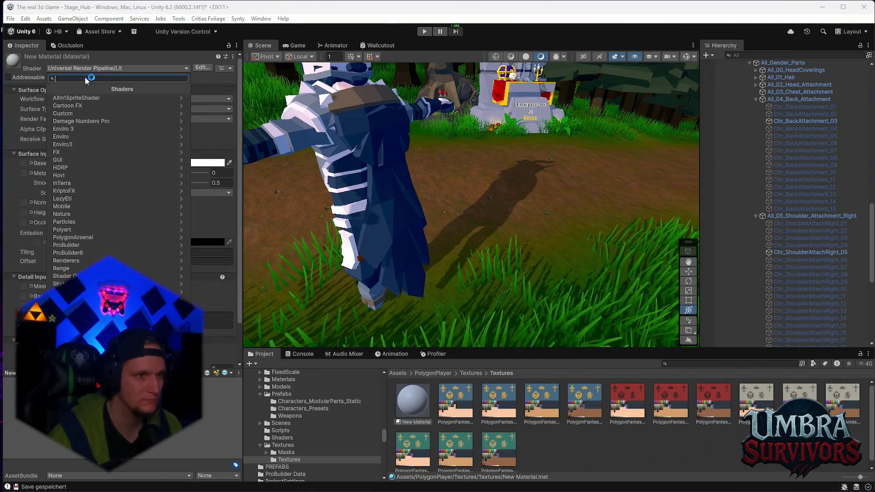
pyautogui.write('allin1')
pyautogui.press('Return')
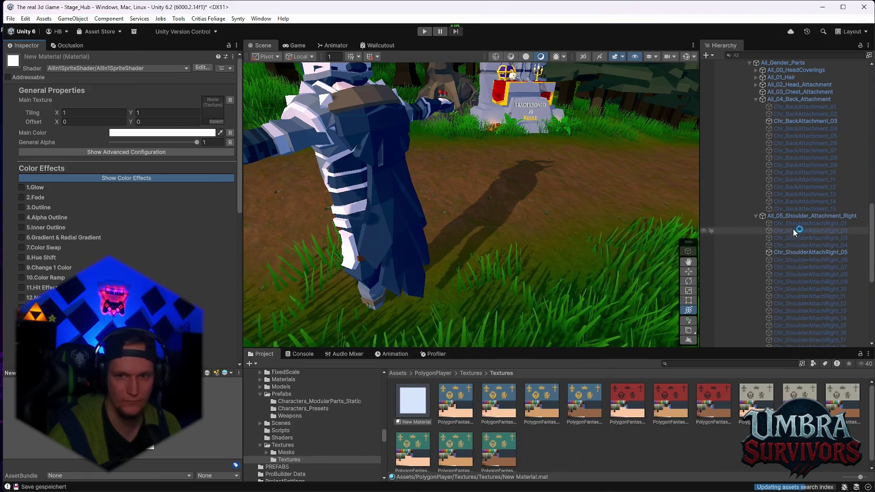
# Assign New Material to the cape's Materials Element 1 slot.
pyautogui.click(807, 121)
pyautogui.moveTo(412, 401)
pyautogui.mouseDown()
pyautogui.moveTo(369, 410)
pyautogui.moveTo(163, 233)
pyautogui.mouseUp()
pyautogui.scroll(2, 448, 242)
pyautogui.scroll(-5, 10, 295)
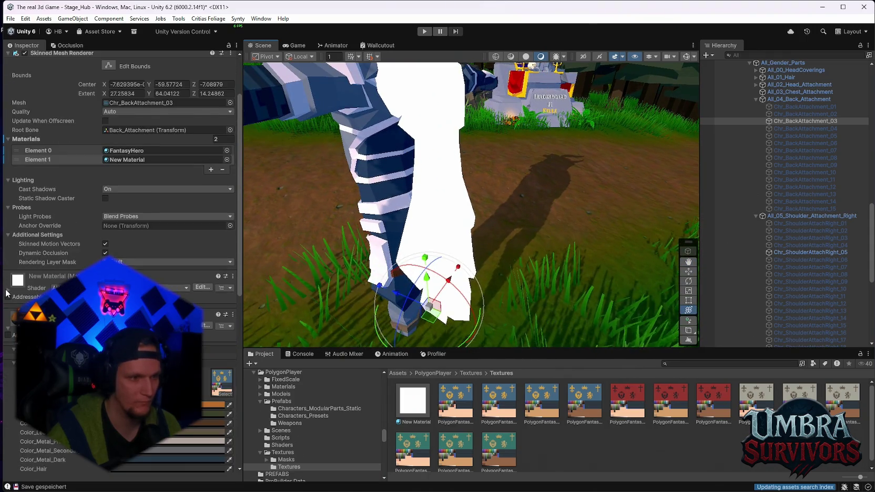
# Set the character texture as New Material's Main Texture.
pyautogui.scroll(-15, 6, 294)
pyautogui.click(221, 275)
pyautogui.scroll(12, 158, 263)
pyautogui.moveTo(484, 419); pyautogui.dragTo(209, 258)
# Expand Show Advanced Configuration and lower General Alpha to about 0.584.
pyautogui.scroll(-1, 209, 258)
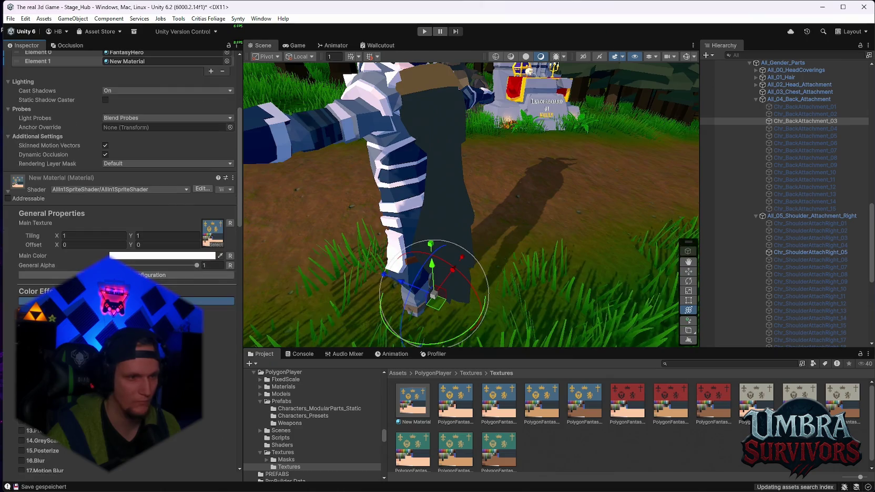
pyautogui.click(45, 275)
pyautogui.scroll(-5, 45, 275)
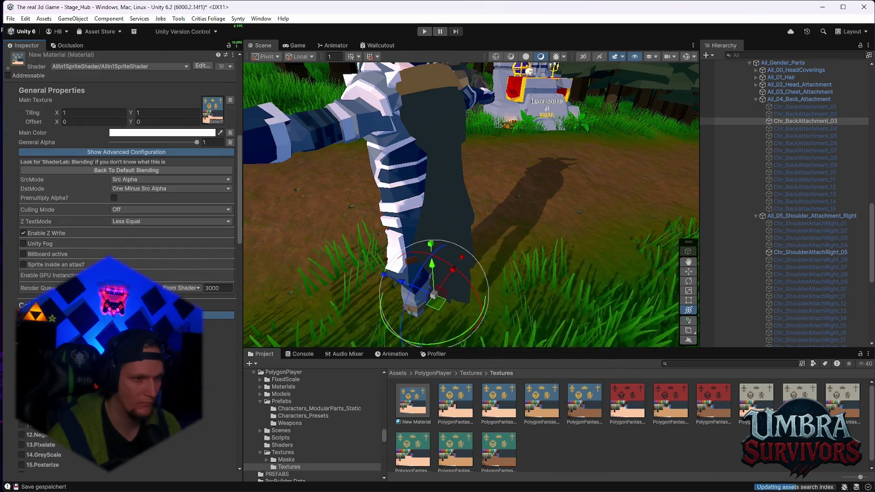
pyautogui.scroll(2, 121, 210)
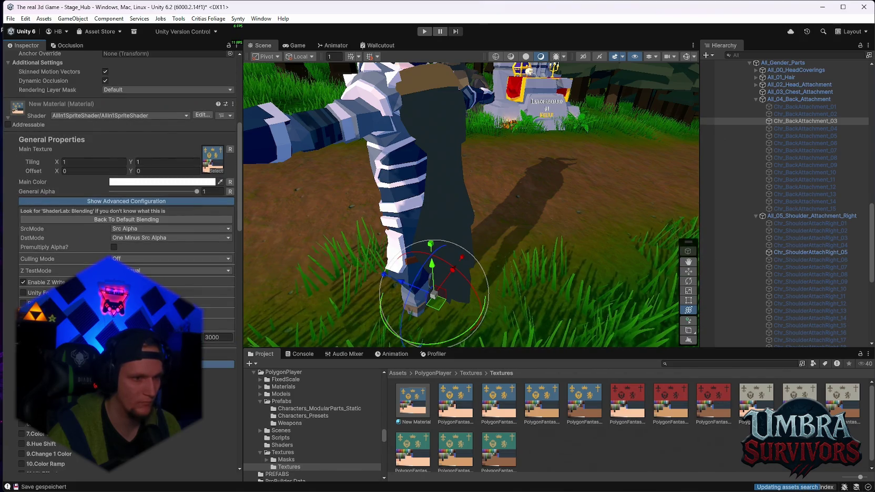
pyautogui.click(218, 387)
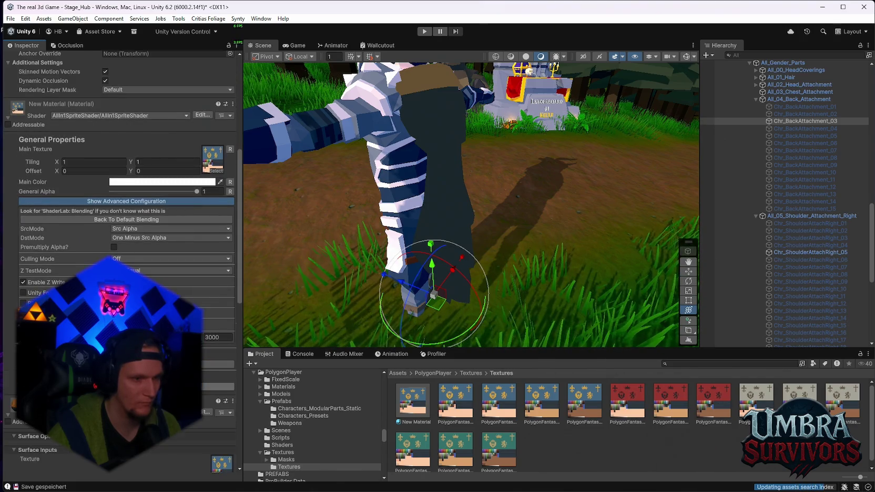
pyautogui.scroll(-2, 121, 211)
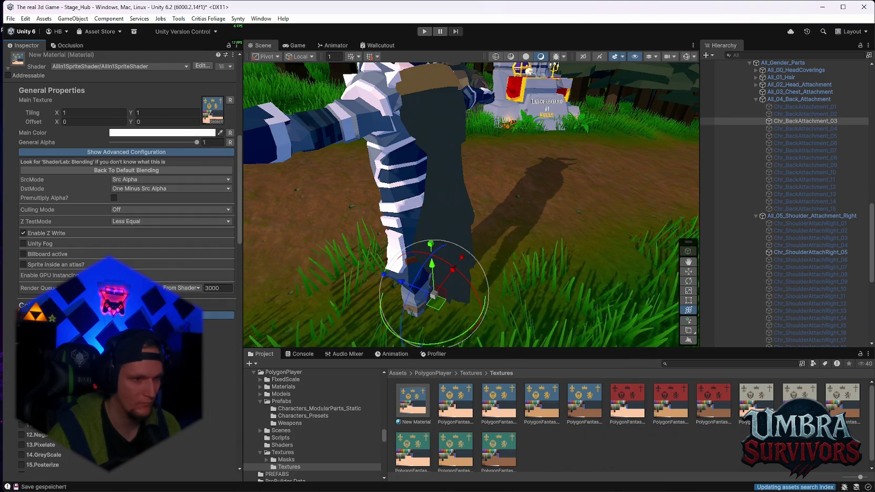
pyautogui.scroll(-2, 126, 158)
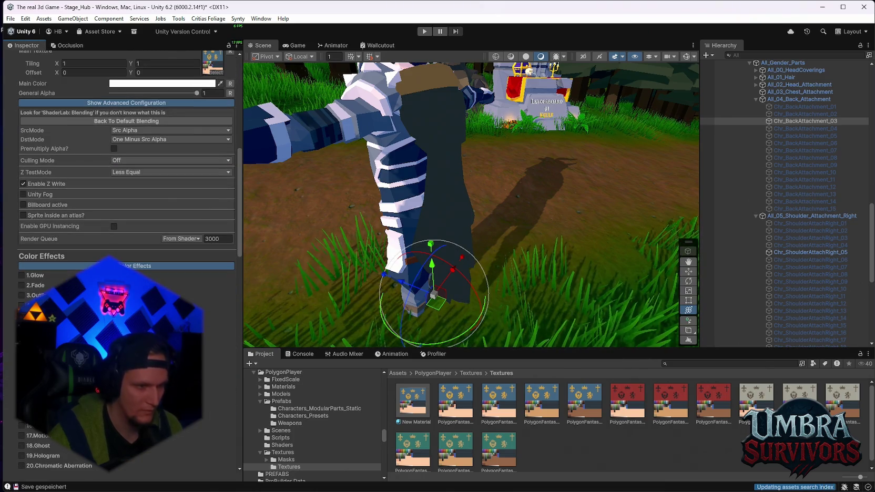
pyautogui.scroll(3, 121, 210)
pyautogui.scroll(1, 54, 196)
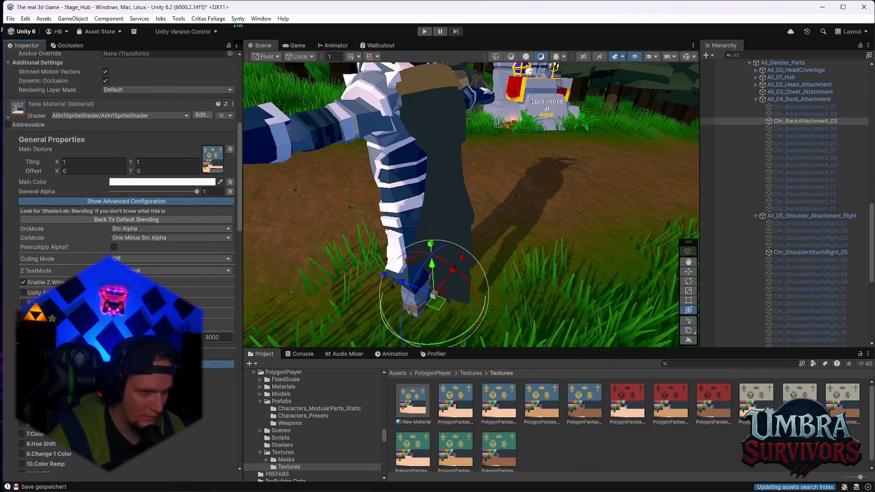
pyautogui.scroll(2, 54, 197)
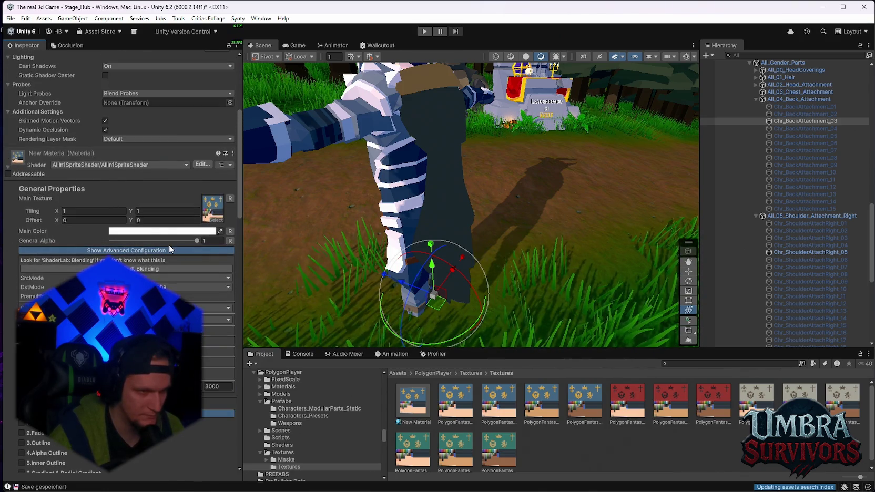
pyautogui.moveTo(184, 241); pyautogui.dragTo(91, 253)
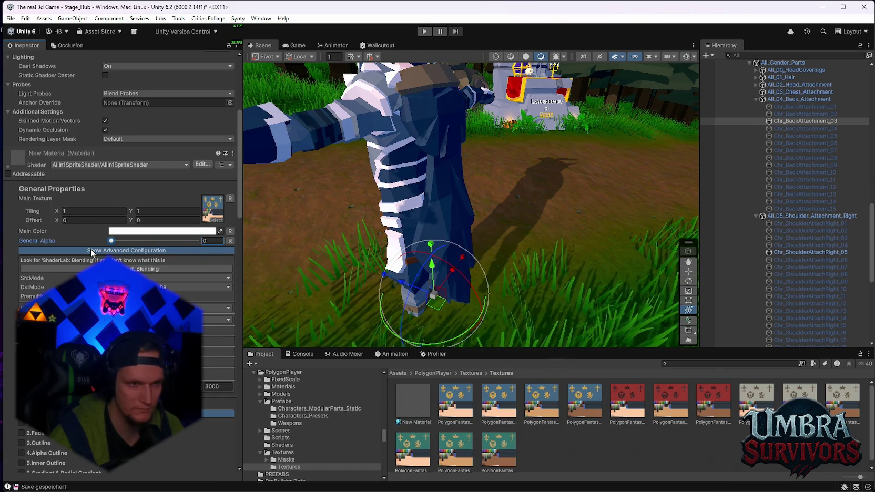
# Enable the 1.Glow effect on New Material.
pyautogui.scroll(-3, 111, 241)
pyautogui.moveTo(111, 167); pyautogui.dragTo(153, 168)
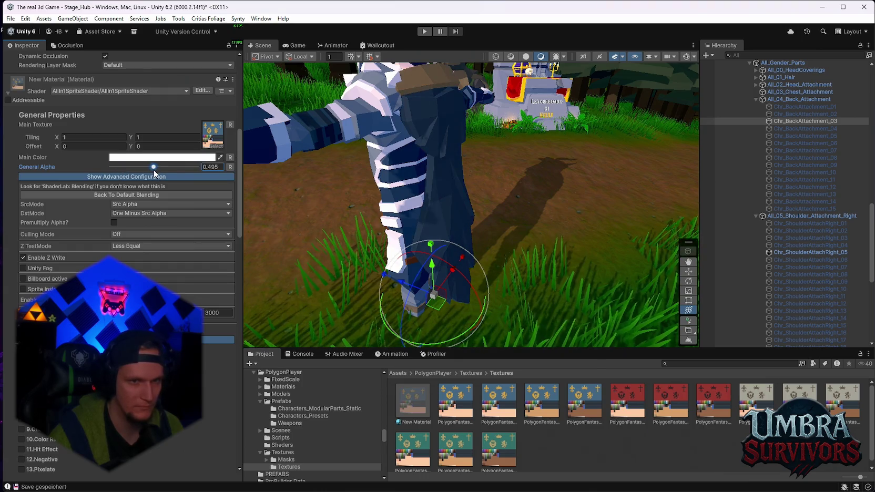
pyautogui.scroll(-3, 32, 284)
pyautogui.click(22, 274)
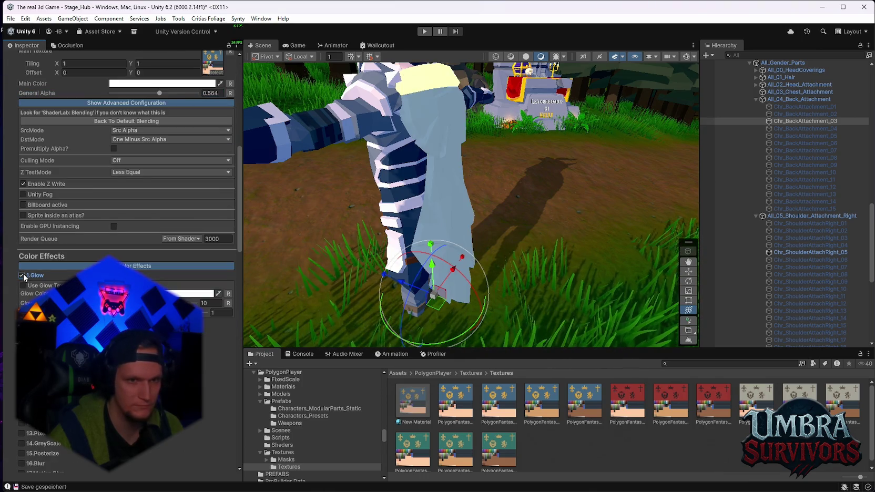
# Undo Glow and enable a yellow 3.Outline on the cape material.
pyautogui.hotkey('ctrl', 'z')
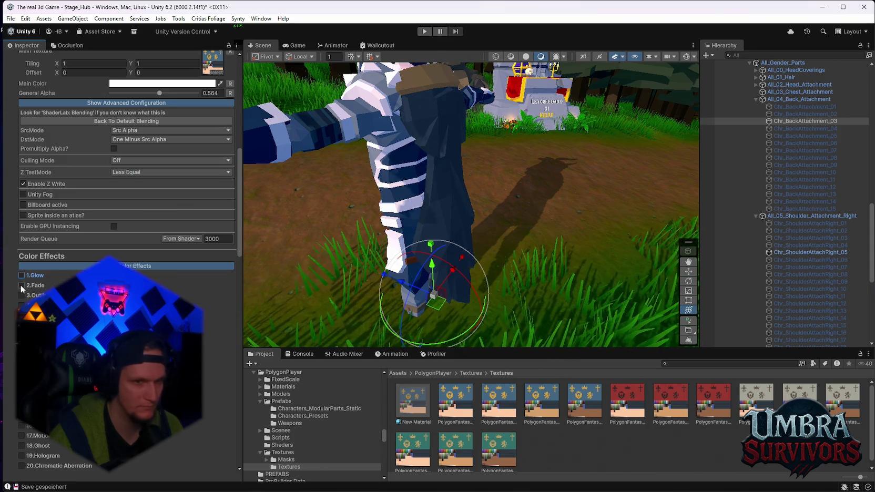
pyautogui.click(21, 295)
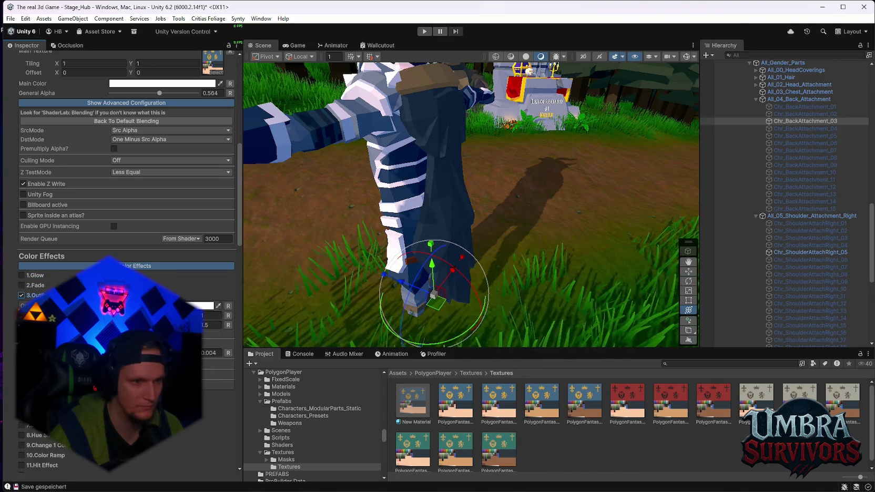
pyautogui.click(206, 305)
pyautogui.click(223, 246)
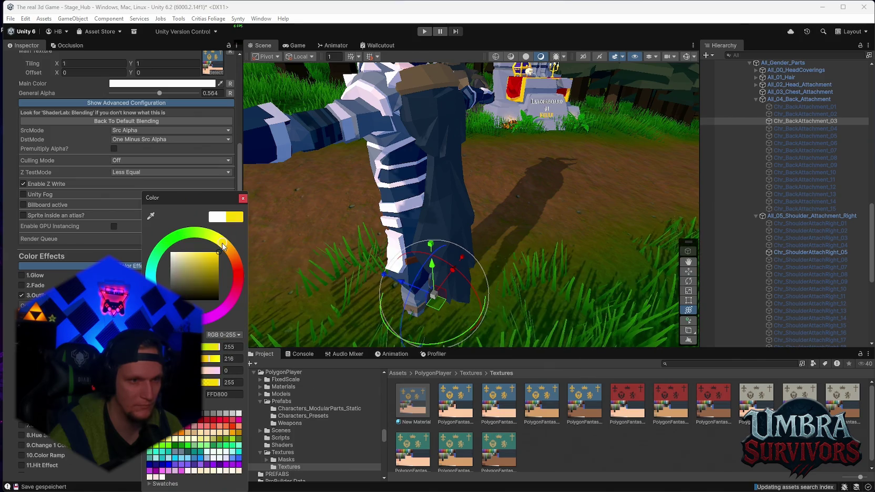
pyautogui.click(242, 198)
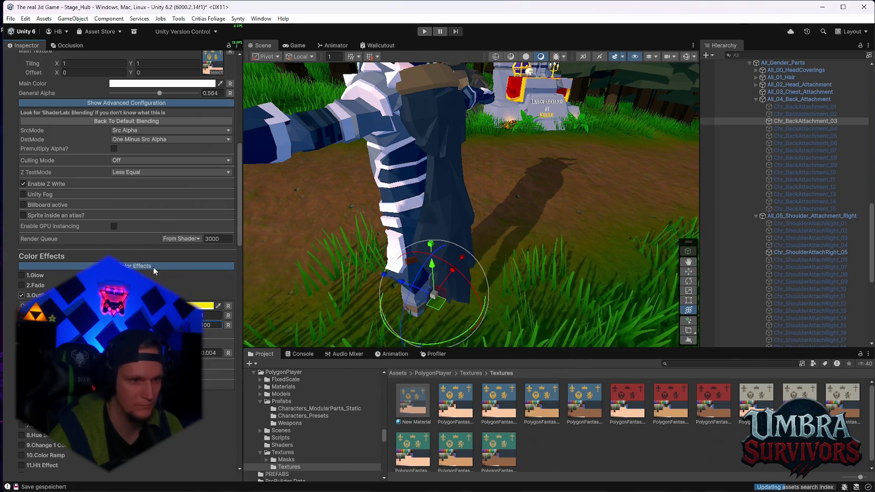
# Raise General Alpha to about 0.65 and turn Outline back off.
pyautogui.scroll(2, 162, 237)
pyautogui.moveTo(159, 142)
pyautogui.mouseDown()
pyautogui.moveTo(212, 145)
pyautogui.moveTo(154, 152)
pyautogui.mouseUp()
pyautogui.scroll(-2, 154, 152)
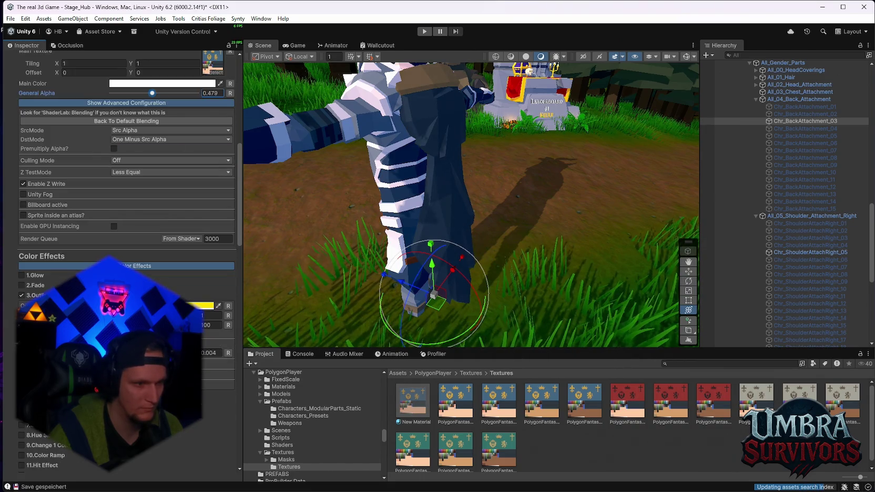
pyautogui.moveTo(152, 94)
pyautogui.mouseDown()
pyautogui.moveTo(189, 95)
pyautogui.moveTo(167, 93)
pyautogui.mouseUp()
pyautogui.click(22, 295)
# Briefly try another colour effect, then enable 21.Glitch instead.
pyautogui.scroll(-1, 20, 301)
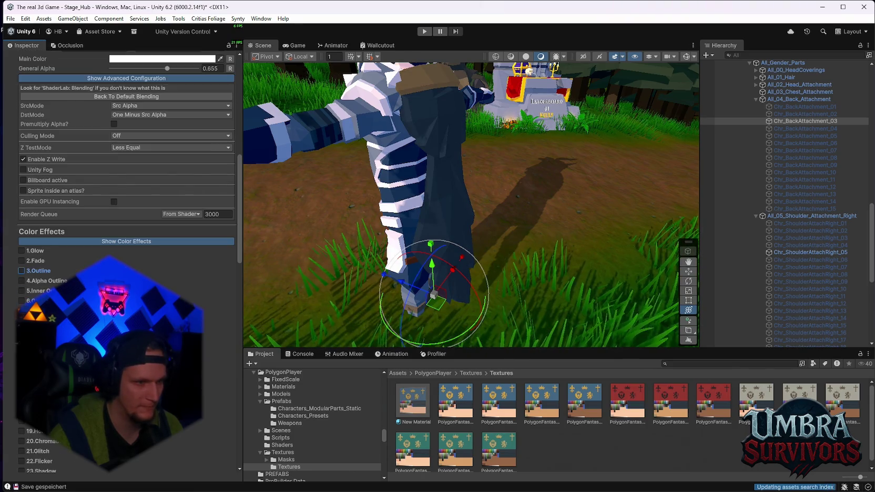
pyautogui.click(21, 362)
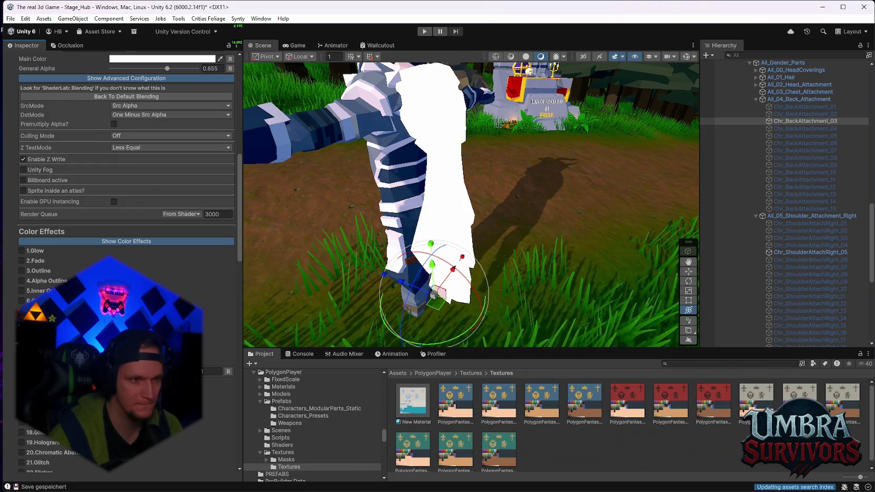
pyautogui.click(21, 362)
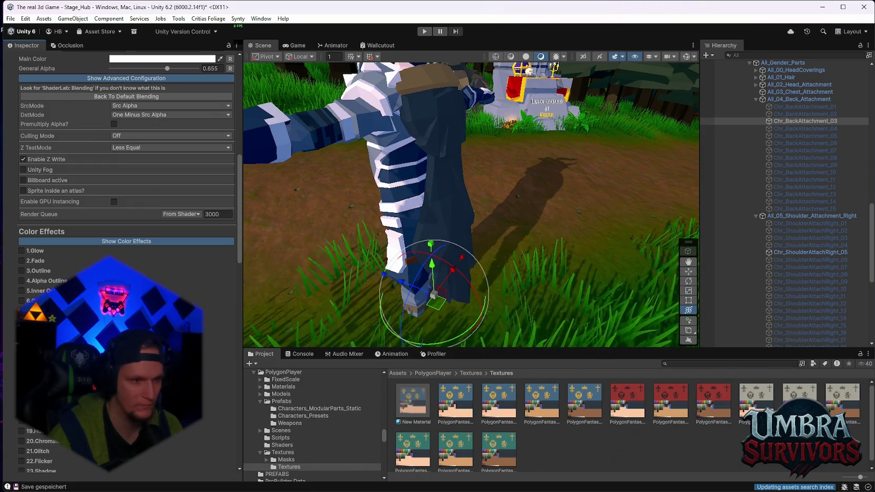
pyautogui.scroll(-3, 126, 211)
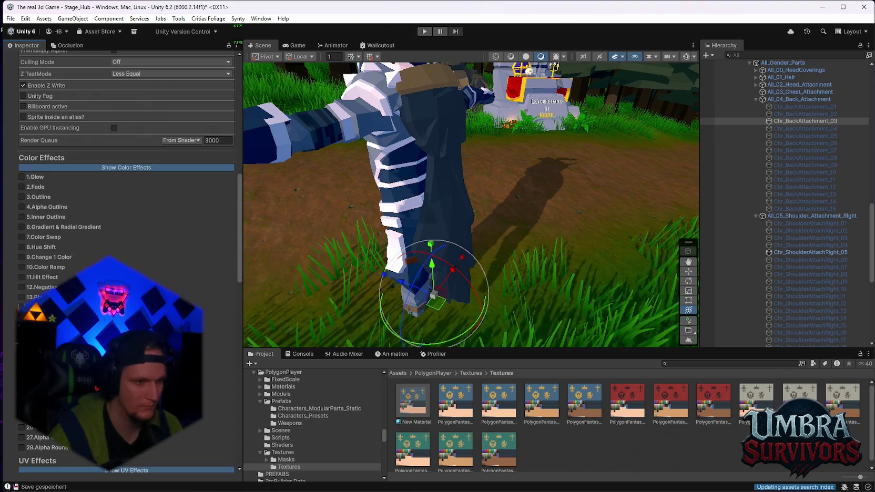
pyautogui.click(21, 377)
pyautogui.scroll(7, 153, 253)
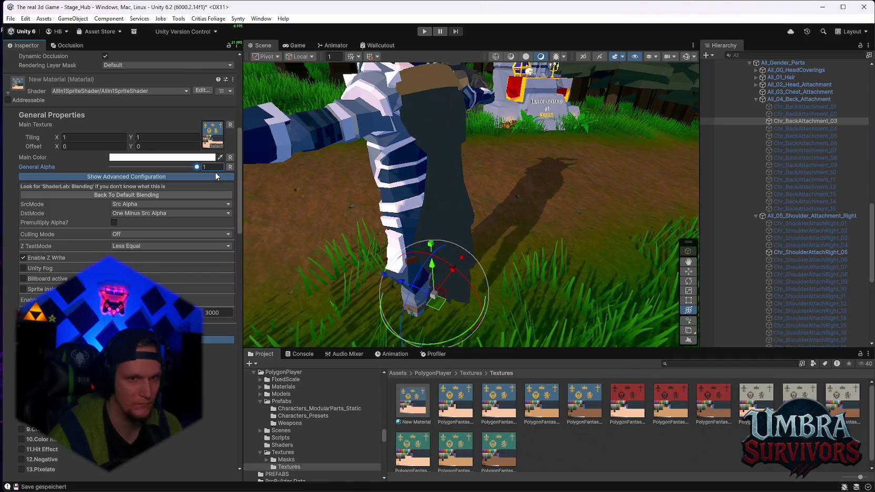
# Set General Alpha to 0.606, turn off 21.Glitch, and enable another Color Effects option.
pyautogui.moveTo(166, 174); pyautogui.dragTo(162, 174)
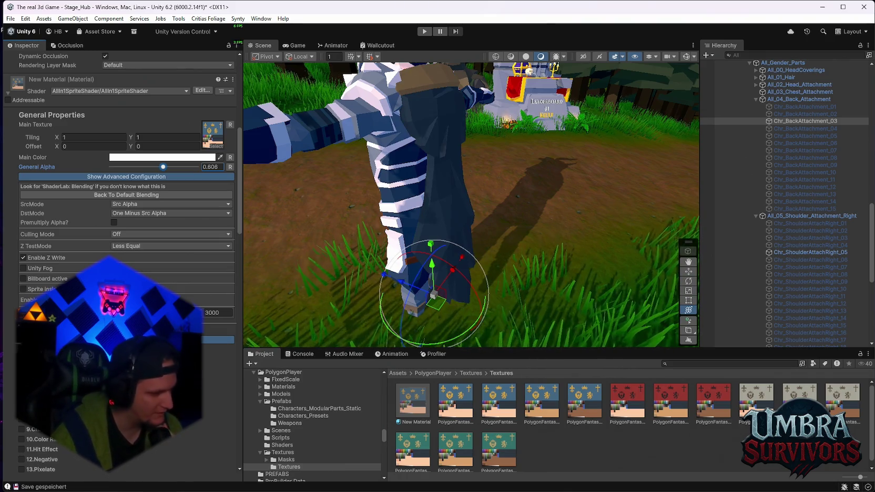
pyautogui.scroll(-5, 126, 211)
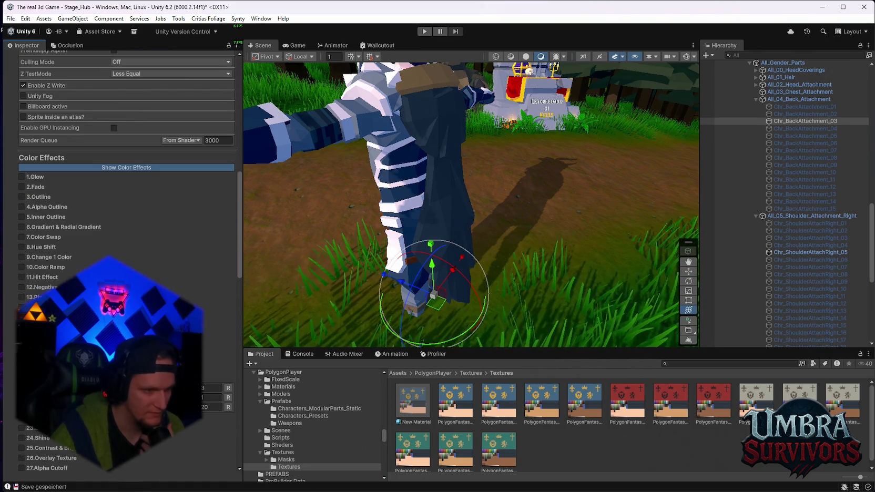
pyautogui.click(22, 377)
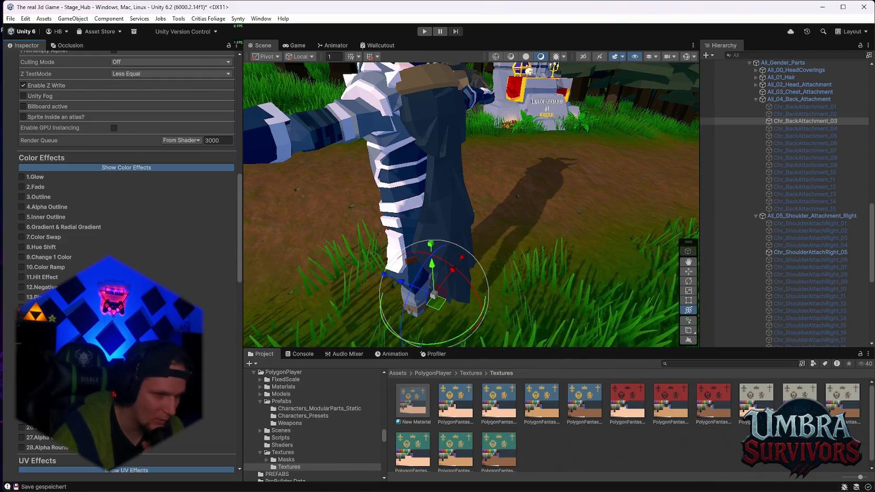
pyautogui.scroll(-3, 126, 211)
pyautogui.click(22, 323)
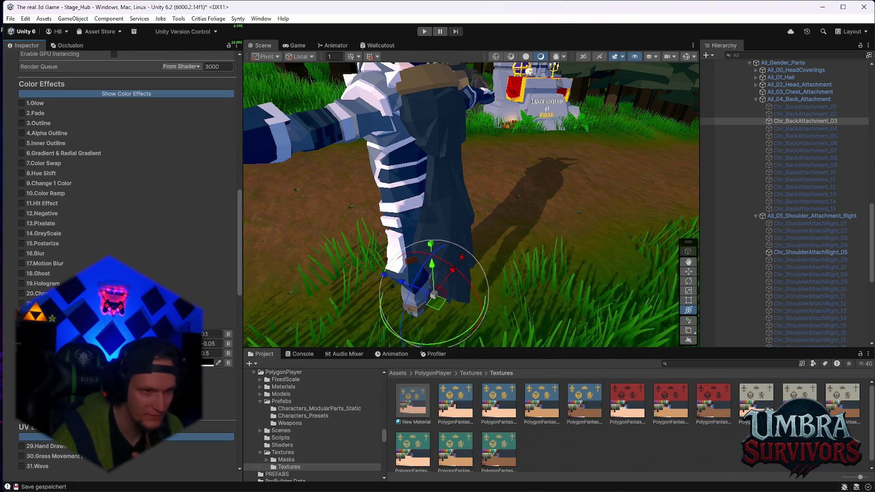
# Turn the previous effect off and enable Shine on the cape with a yellow colour and a texture.
pyautogui.click(22, 323)
pyautogui.click(22, 333)
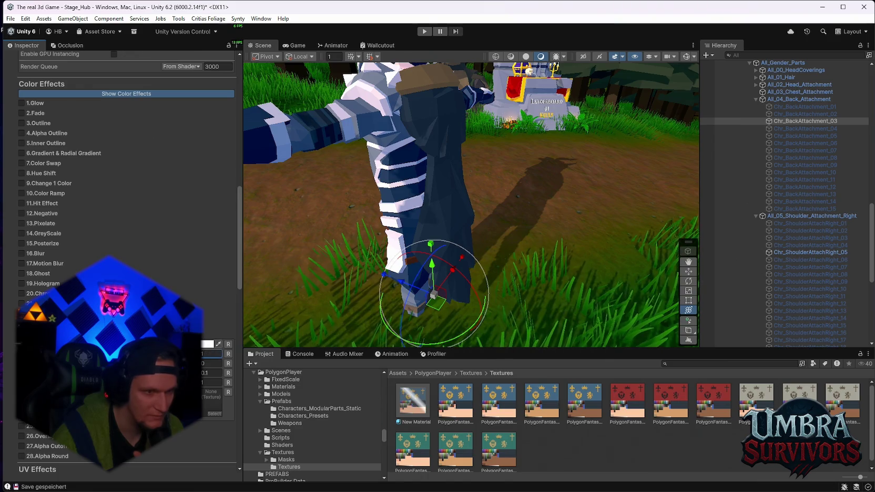
pyautogui.click(207, 344)
pyautogui.click(247, 250)
pyautogui.click(264, 199)
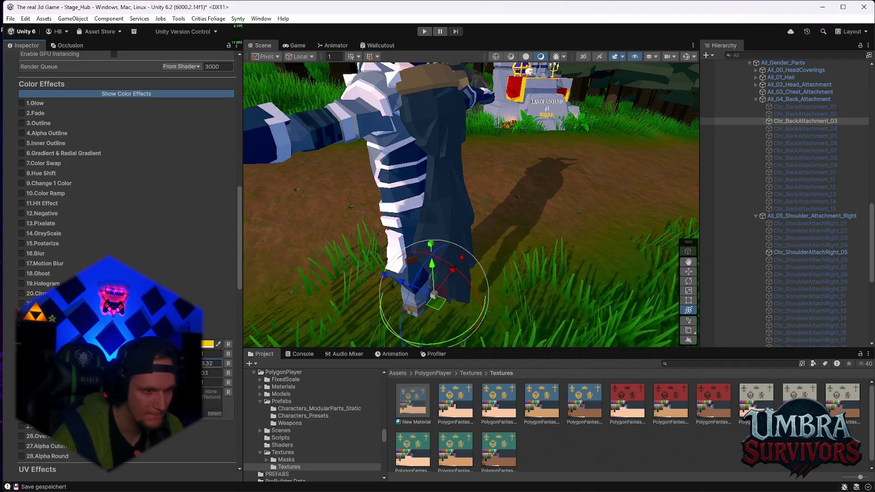
pyautogui.moveTo(448, 424); pyautogui.dragTo(206, 399)
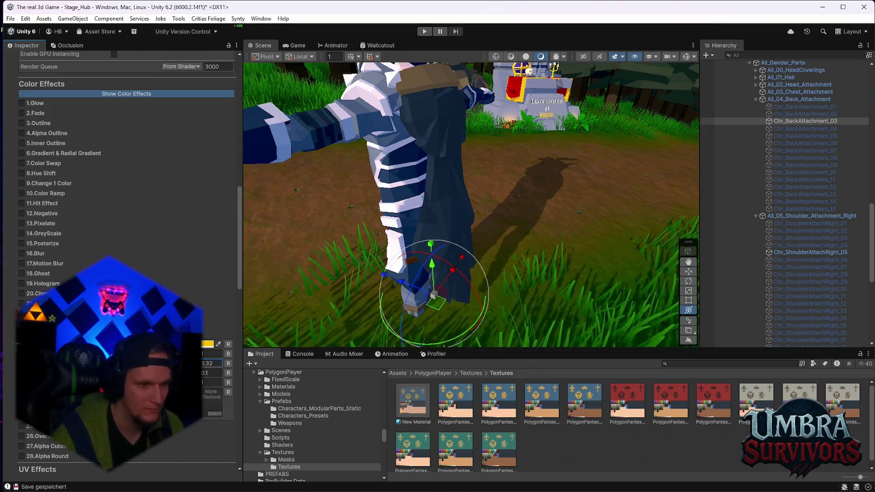
# Collapse the material's Show Advanced Configuration blending settings.
pyautogui.scroll(10, 149, 252)
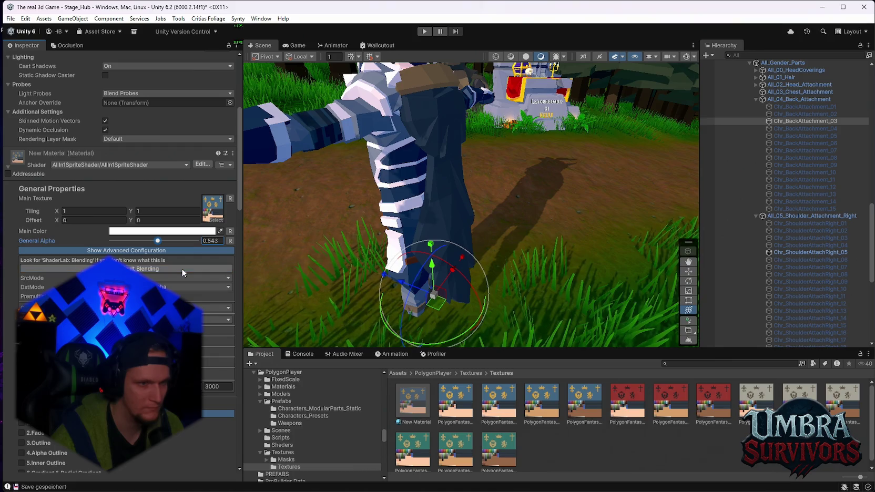
pyautogui.click(124, 251)
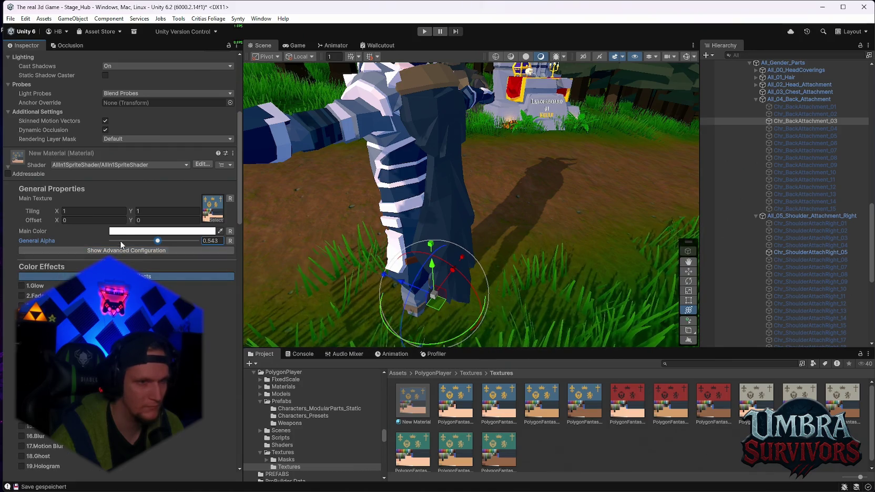
pyautogui.scroll(1, 209, 280)
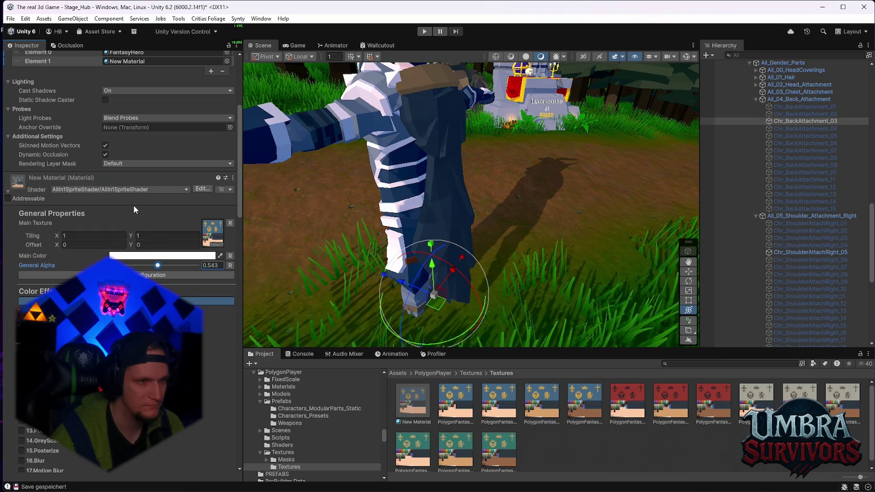
pyautogui.scroll(-15, 126, 263)
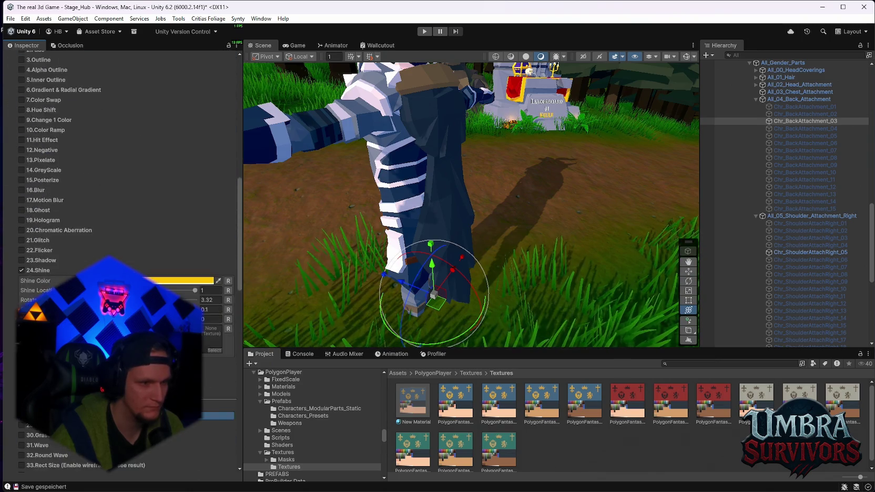
pyautogui.scroll(11, 126, 263)
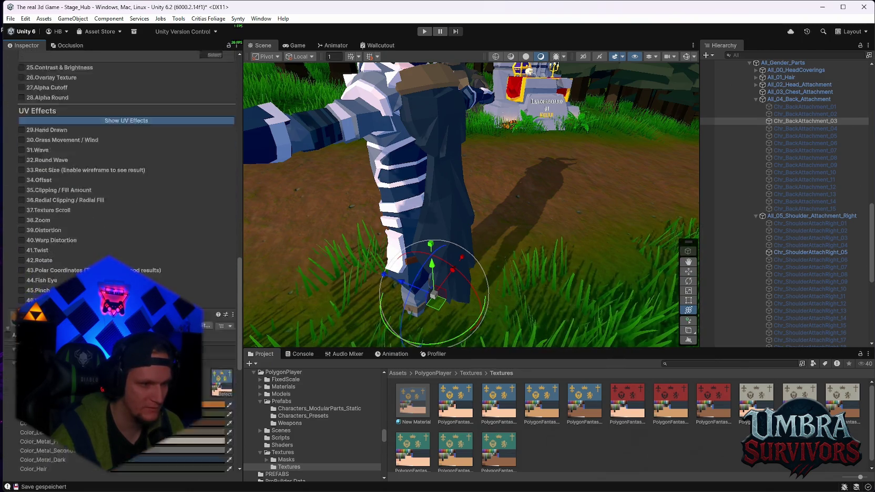
pyautogui.scroll(-3, 126, 263)
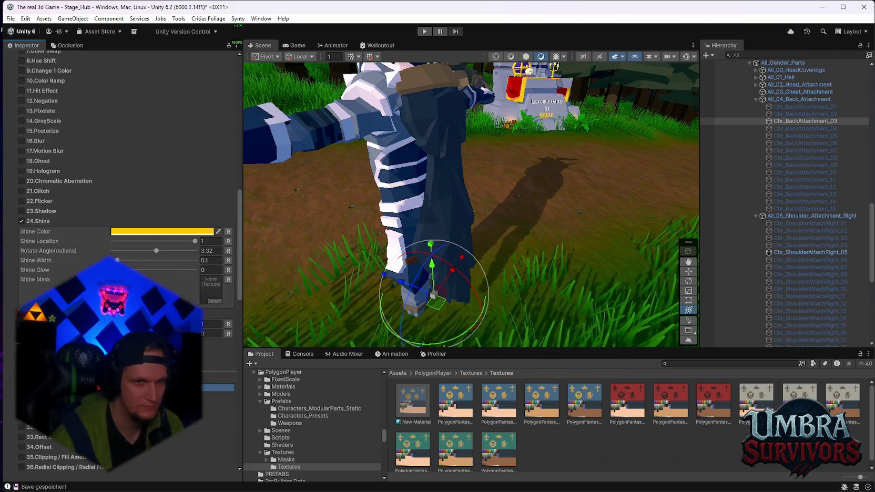
pyautogui.scroll(-5, 126, 263)
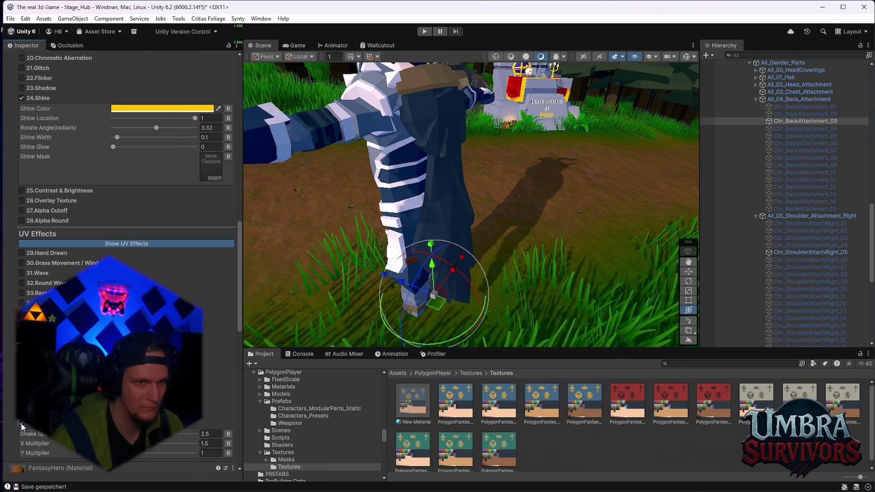
# Turn on Wave, then test Grass Movement / Wind, Alpha Round and Contrast & Brightness, switching each back off.
pyautogui.click(21, 273)
pyautogui.click(21, 263)
pyautogui.click(21, 263)
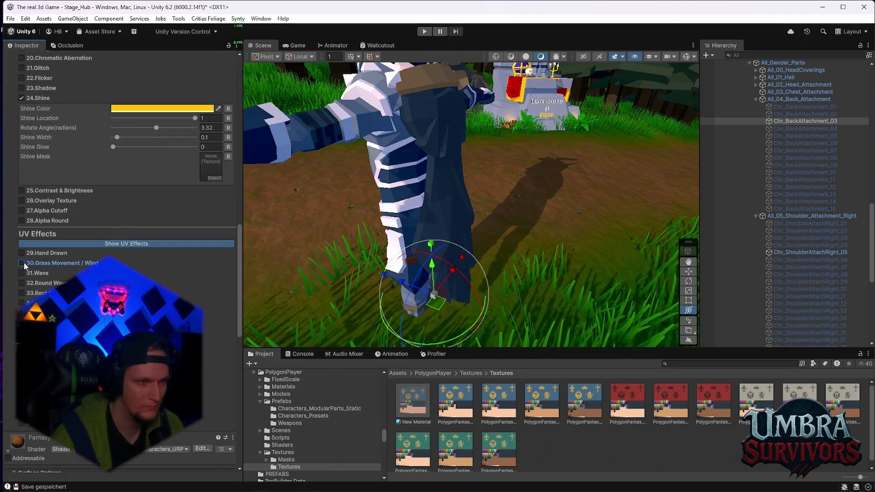
pyautogui.click(23, 221)
pyautogui.click(22, 221)
pyautogui.click(22, 191)
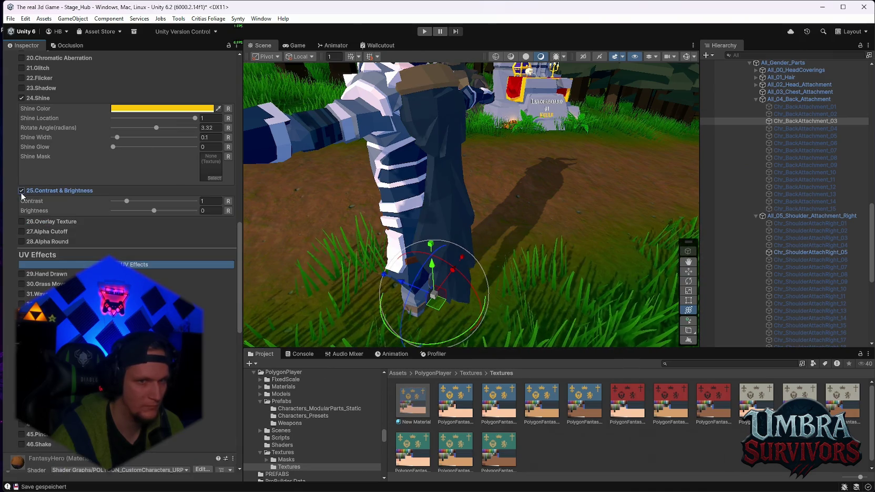
pyautogui.click(22, 190)
pyautogui.scroll(5, 22, 197)
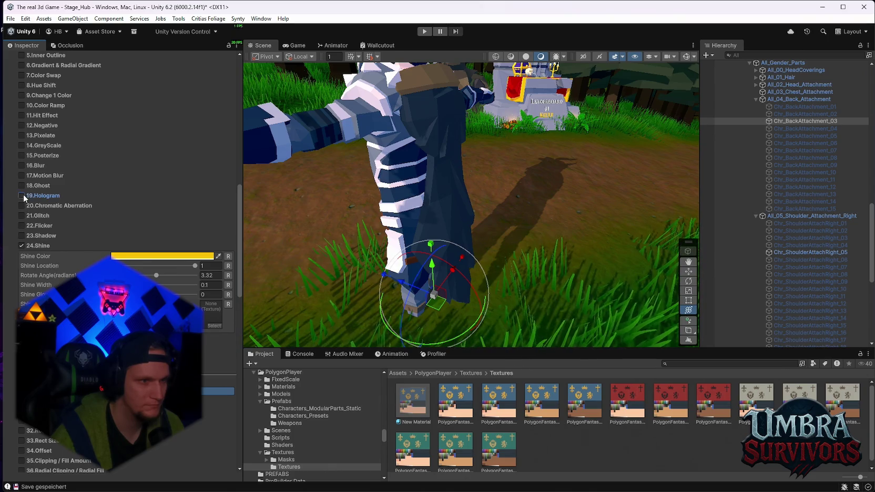
# Enable the 19.Hologram effect on the cape with yellow stripes.
pyautogui.click(22, 195)
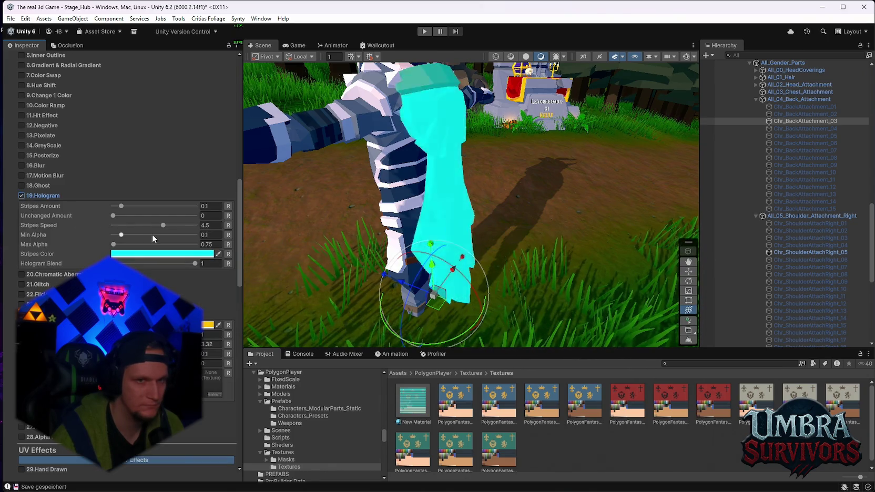
pyautogui.click(158, 254)
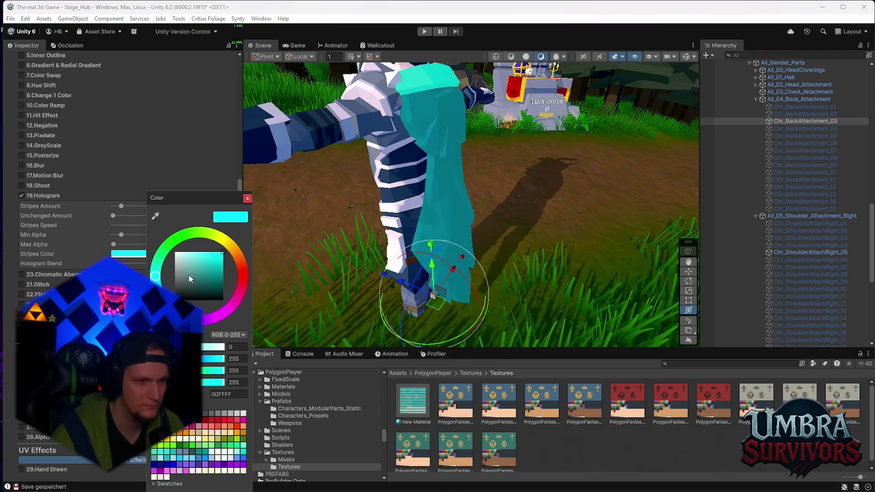
pyautogui.click(230, 245)
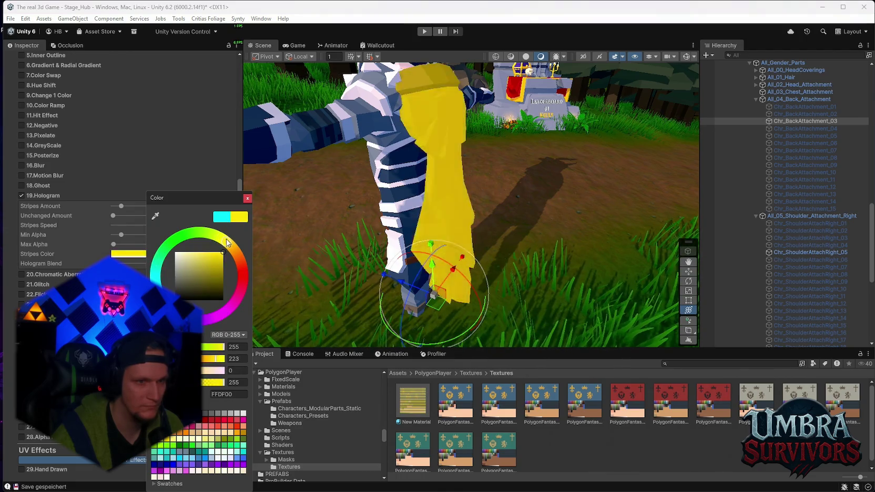
pyautogui.scroll(-5, 454, 223)
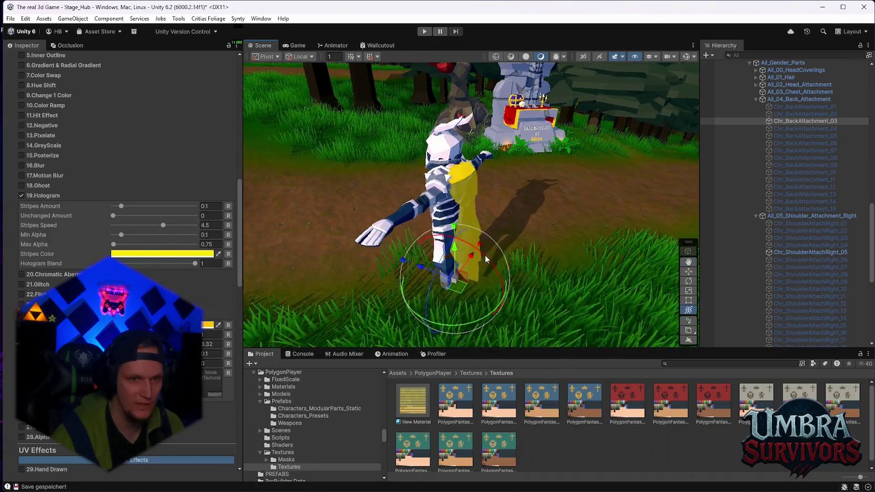
pyautogui.scroll(2, 486, 254)
# Tune Hologram: Min Alpha 0.028, Stripes Amount 0.067, Stripes Speed 1, raised Unchanged Amount, Max Alpha 0.
pyautogui.moveTo(123, 234)
pyautogui.mouseDown()
pyautogui.moveTo(114, 234)
pyautogui.moveTo(131, 225)
pyautogui.moveTo(200, 225)
pyautogui.moveTo(148, 229)
pyautogui.moveTo(115, 216)
pyautogui.mouseUp()
pyautogui.click(133, 227)
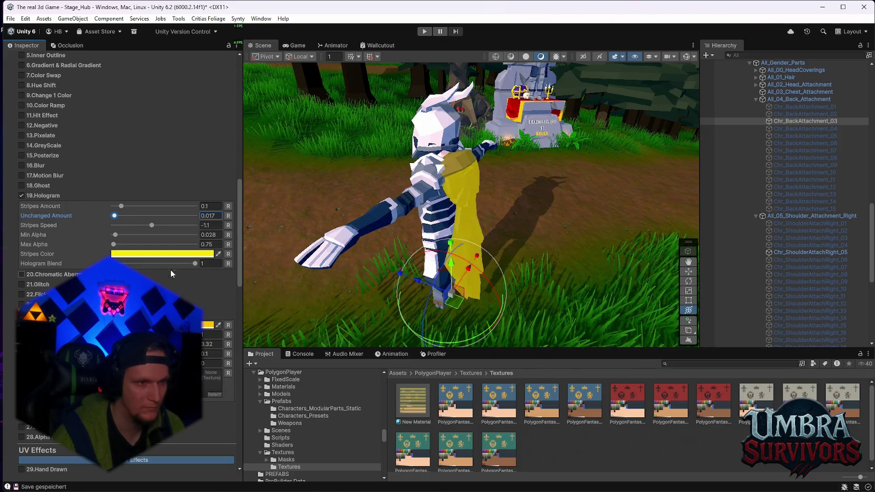
pyautogui.moveTo(156, 264); pyautogui.dragTo(393, 222)
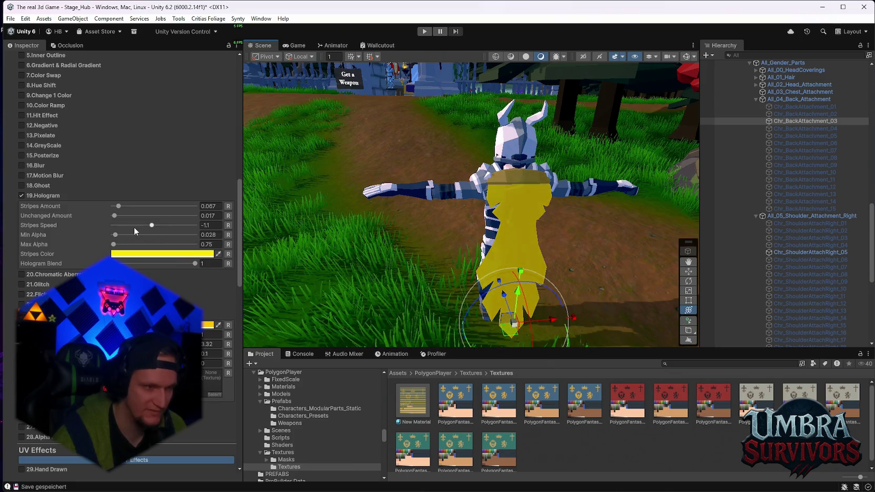
pyautogui.moveTo(114, 216)
pyautogui.mouseDown()
pyautogui.moveTo(170, 225)
pyautogui.moveTo(113, 225)
pyautogui.moveTo(125, 216)
pyautogui.mouseUp()
pyautogui.click(220, 225)
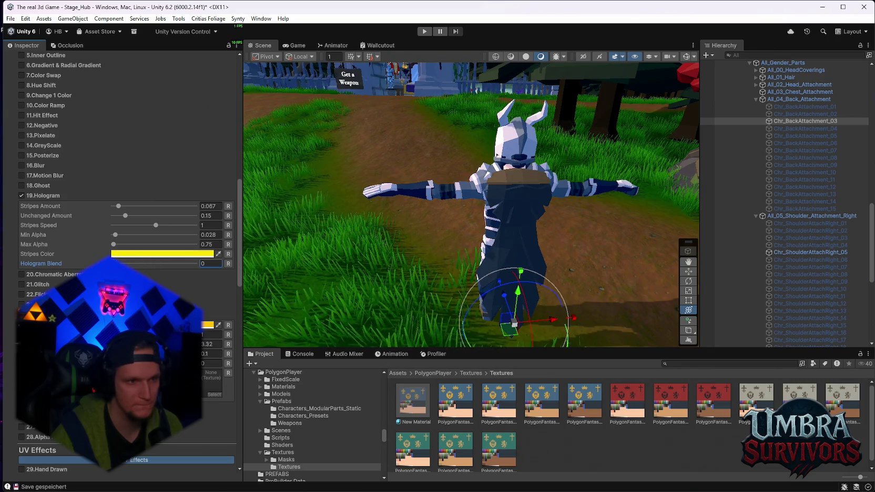
pyautogui.moveTo(114, 244); pyautogui.dragTo(129, 244)
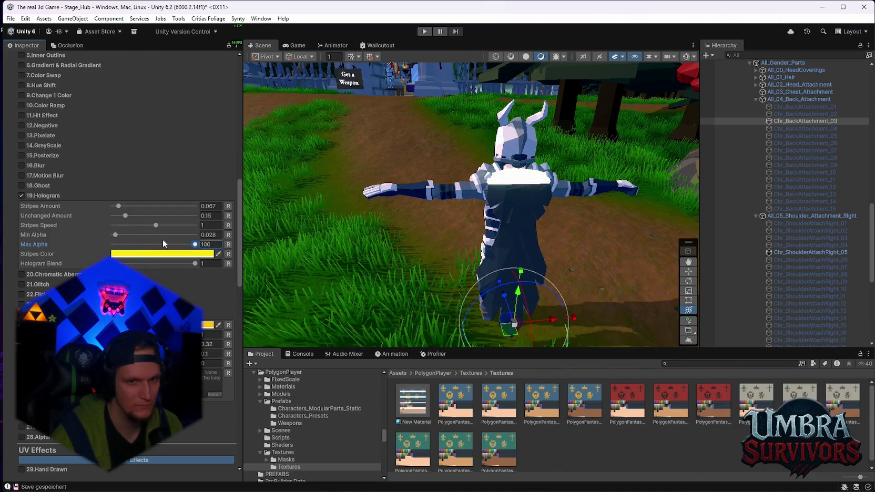
pyautogui.moveTo(158, 244); pyautogui.dragTo(114, 248)
pyautogui.scroll(-5, 63, 210)
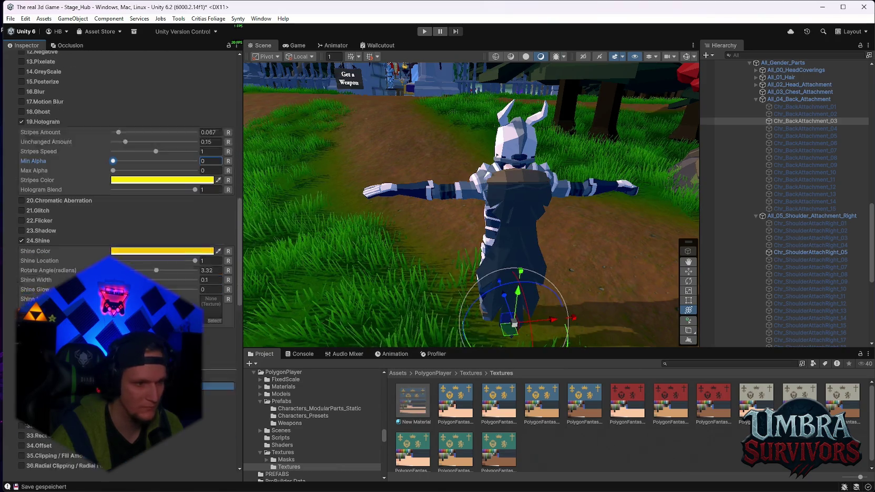
# Switch Hologram off and try Ghost, Motion Blur and GreyScale, turning each back off.
pyautogui.scroll(3, 32, 179)
pyautogui.click(24, 170)
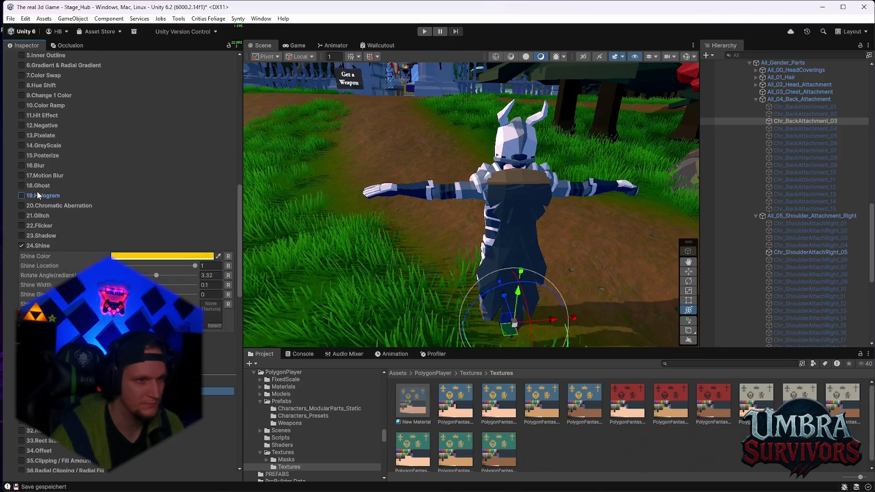
pyautogui.click(22, 186)
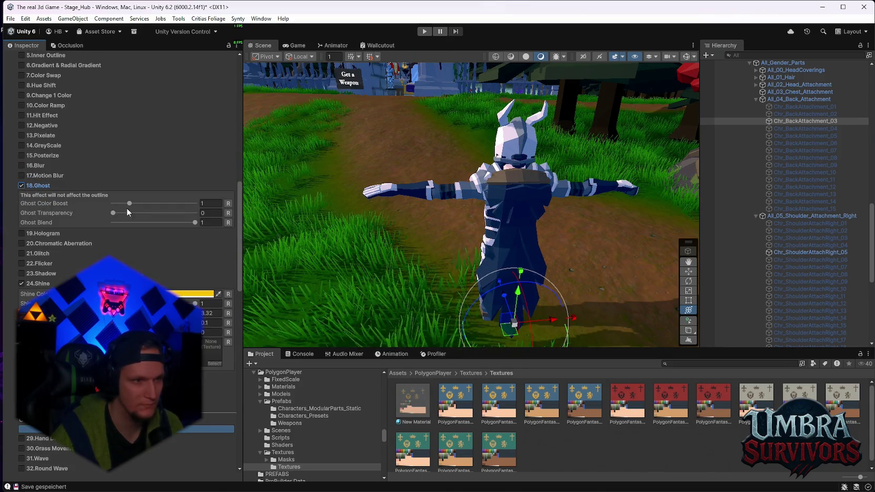
pyautogui.click(21, 185)
pyautogui.click(22, 175)
pyautogui.click(23, 175)
pyautogui.click(21, 145)
pyautogui.click(22, 145)
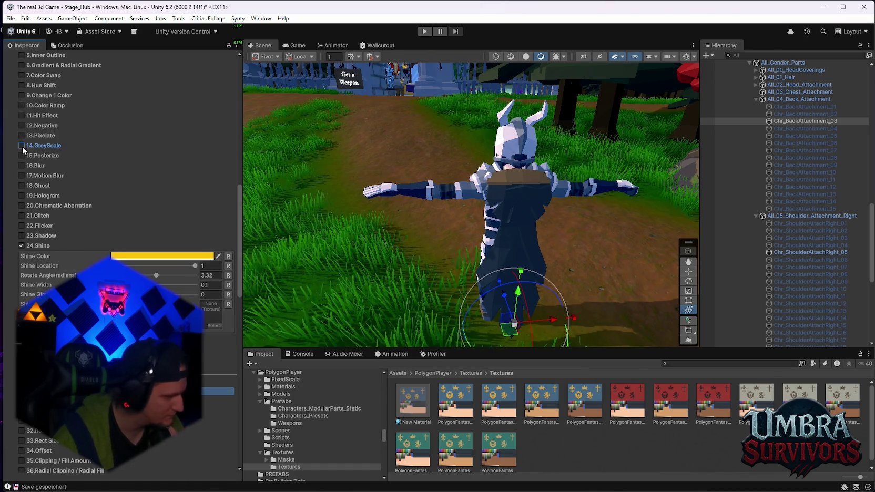
# Re-enable Hologram with Stripes Speed 3.4 and a slightly raised Min Alpha.
pyautogui.scroll(2, 22, 146)
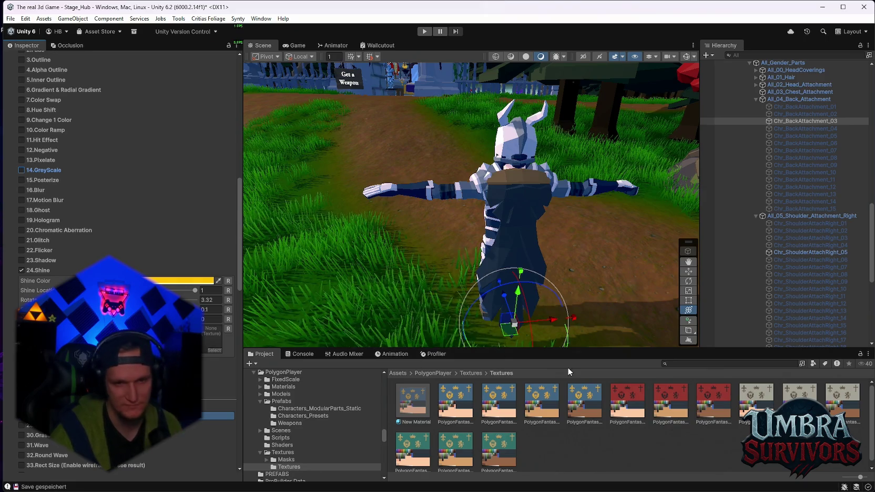
pyautogui.scroll(10, 101, 243)
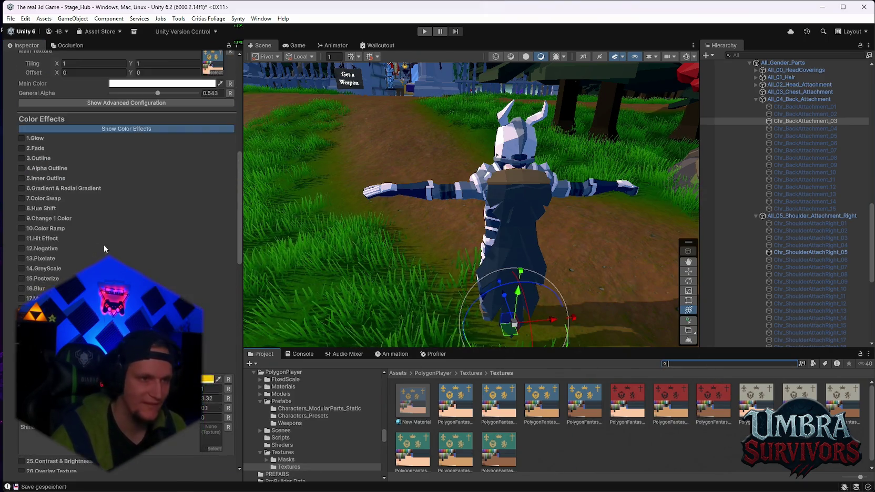
pyautogui.scroll(-10, 101, 243)
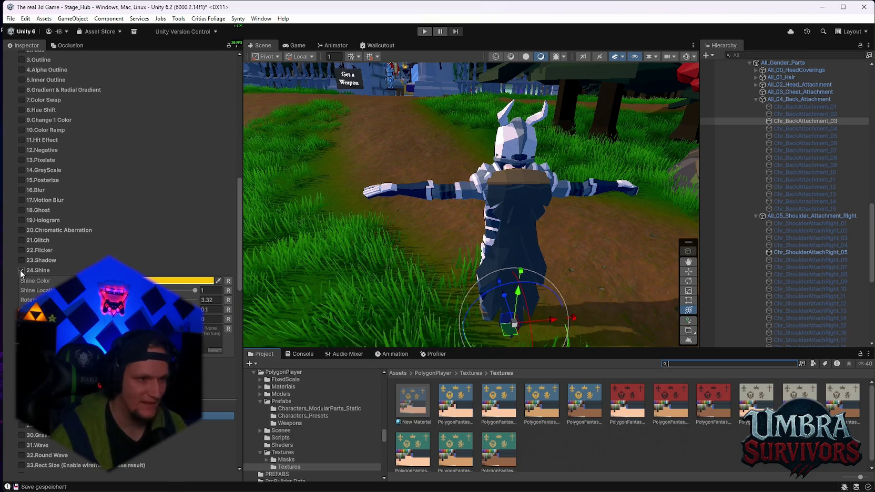
pyautogui.click(22, 220)
pyautogui.click(22, 219)
pyautogui.click(21, 220)
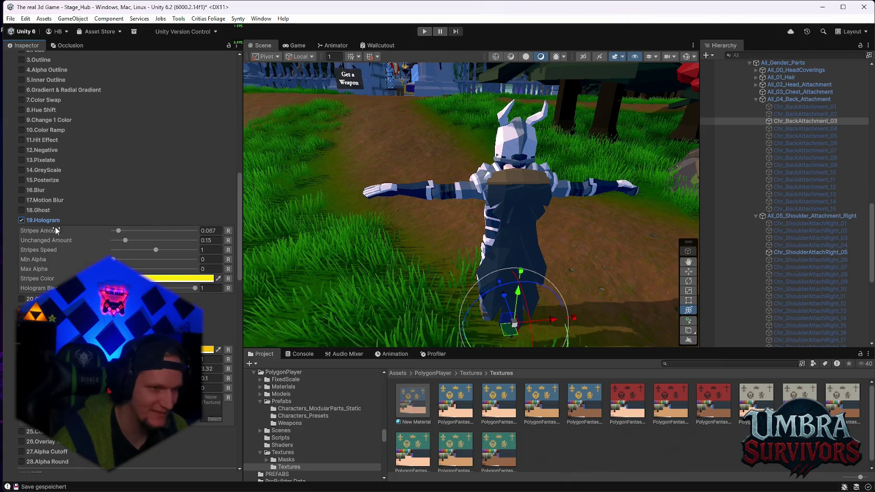
pyautogui.click(161, 254)
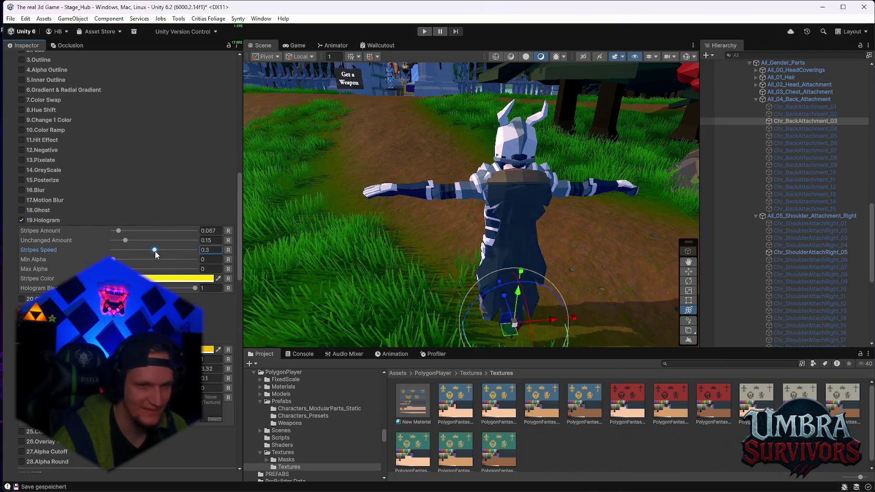
pyautogui.moveTo(119, 261)
pyautogui.mouseDown()
pyautogui.moveTo(164, 268)
pyautogui.moveTo(133, 270)
pyautogui.mouseUp()
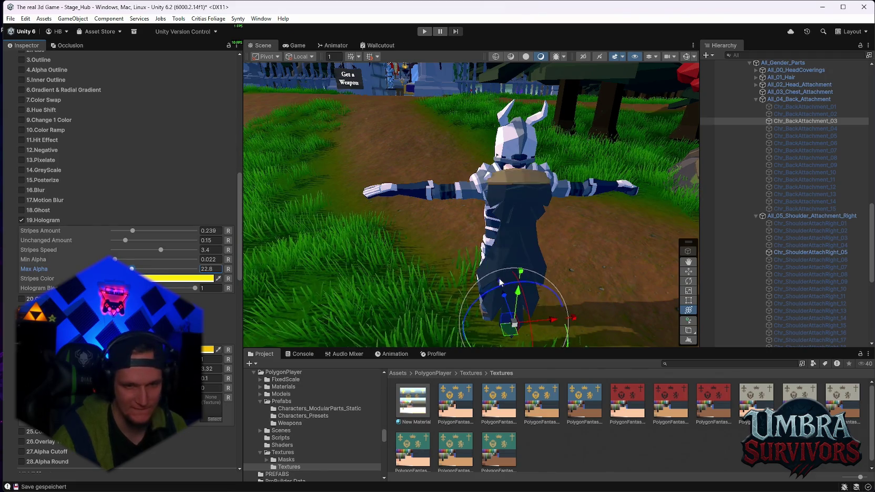
pyautogui.click(696, 364)
# Search 'gold' in the Project window and drop the GoldCoins prefab on the grass beside the knight.
pyautogui.write('gol')
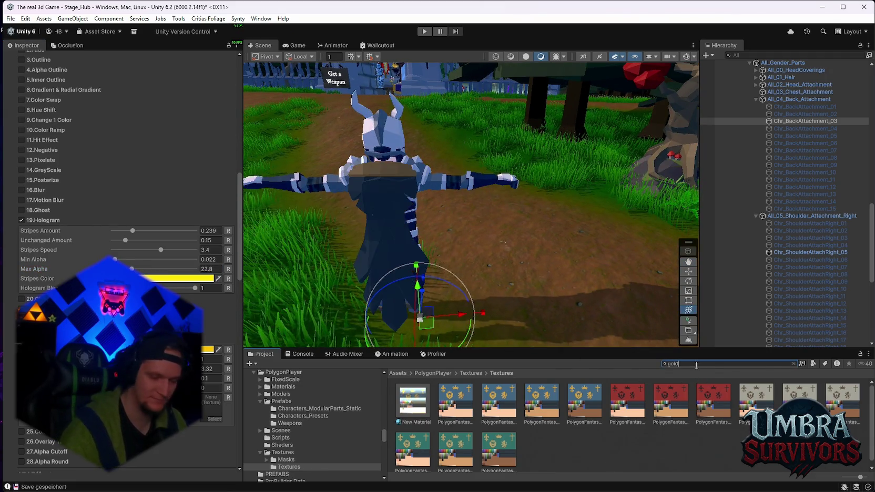
pyautogui.write('d')
pyautogui.scroll(-2, 636, 421)
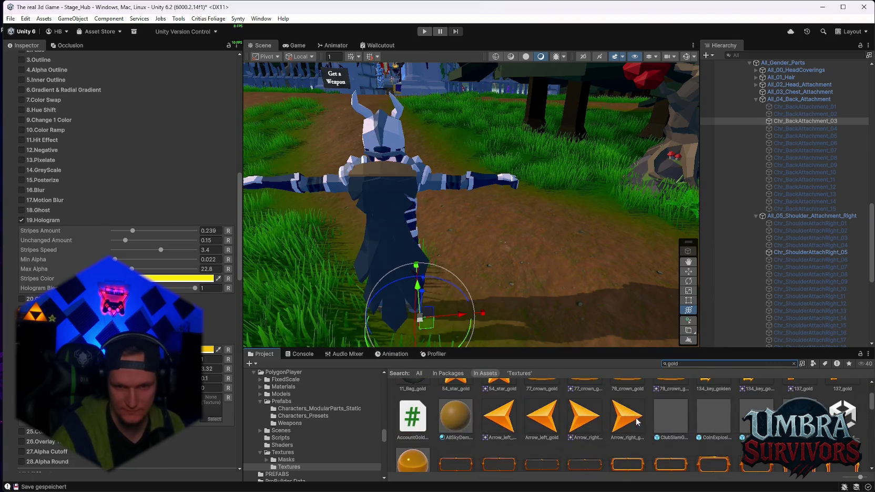
pyautogui.scroll(-8, 699, 442)
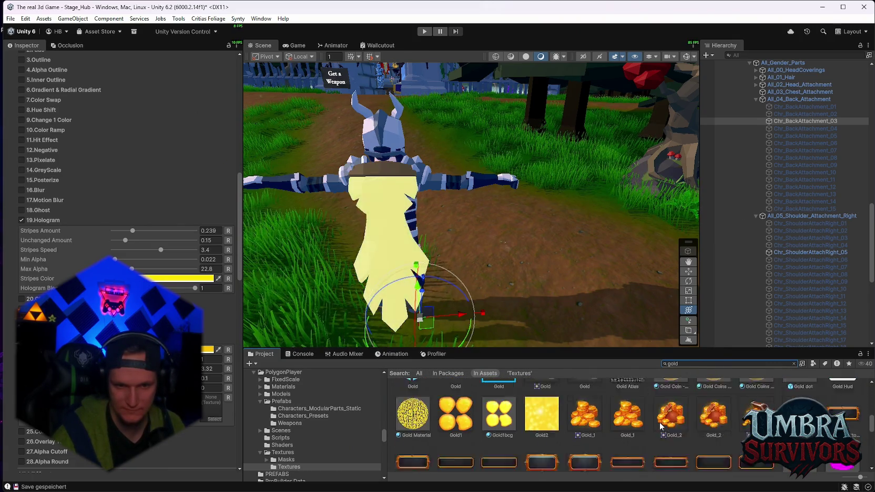
pyautogui.scroll(-2, 662, 427)
pyautogui.moveTo(585, 430)
pyautogui.mouseDown()
pyautogui.moveTo(598, 305)
pyautogui.moveTo(565, 253)
pyautogui.mouseUp()
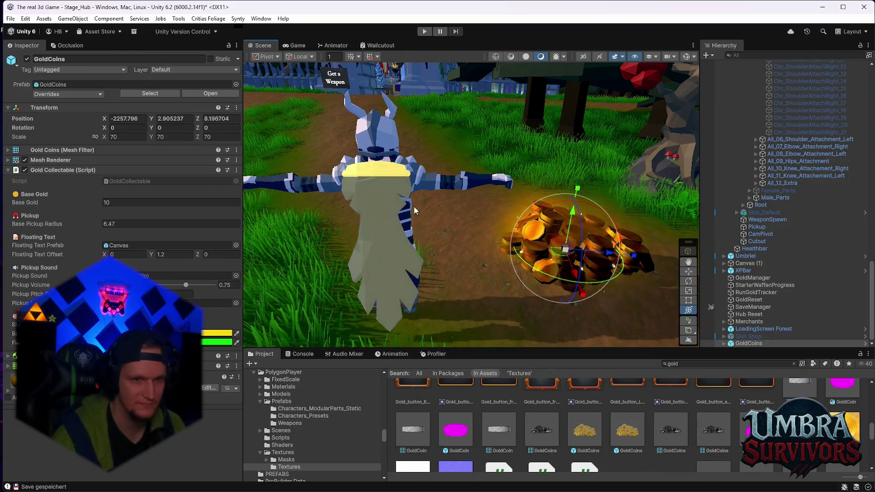
# Select the back cape Chr_BackAttachment_03 in the Hierarchy.
pyautogui.click(386, 220)
pyautogui.scroll(-2, 783, 268)
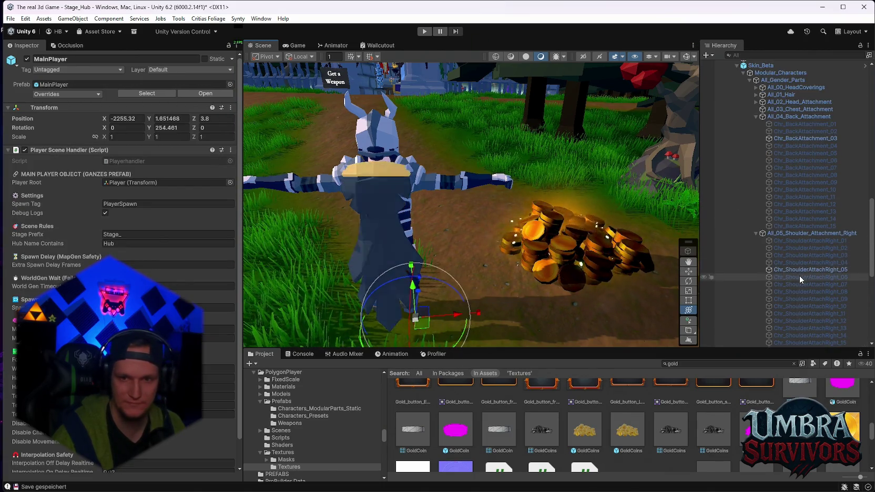
pyautogui.click(791, 137)
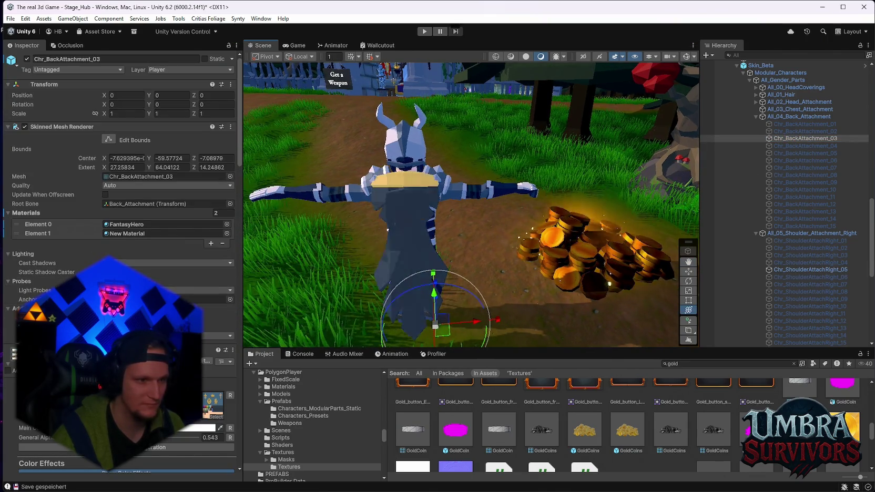
pyautogui.scroll(-10, 121, 237)
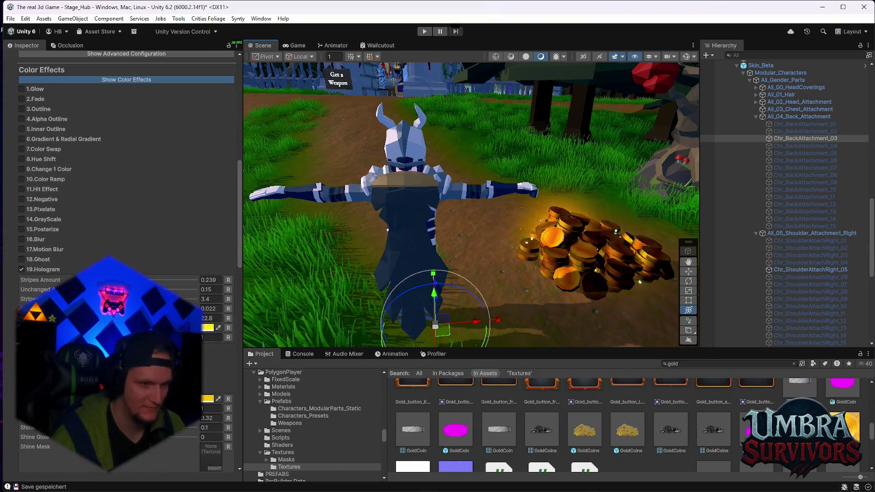
# Sample the coin pile's orange colour with the eyedropper for the hologram Stripes Color.
pyautogui.click(173, 316)
pyautogui.click(156, 216)
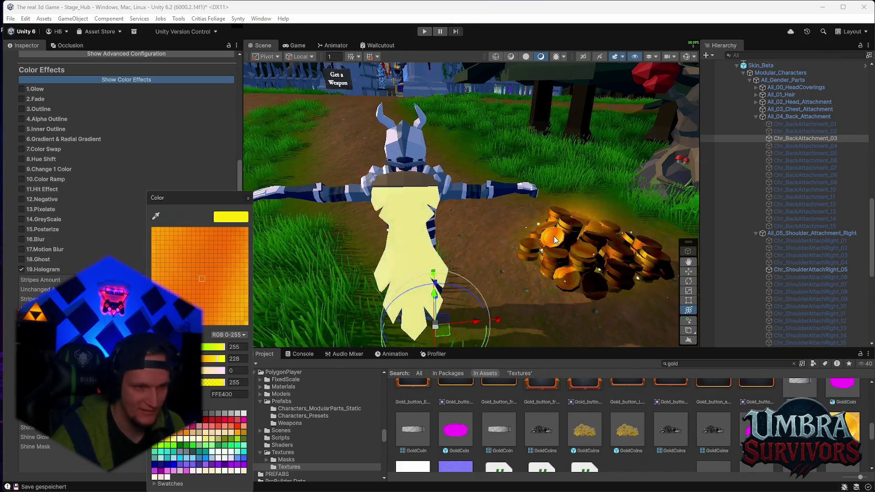
pyautogui.click(547, 240)
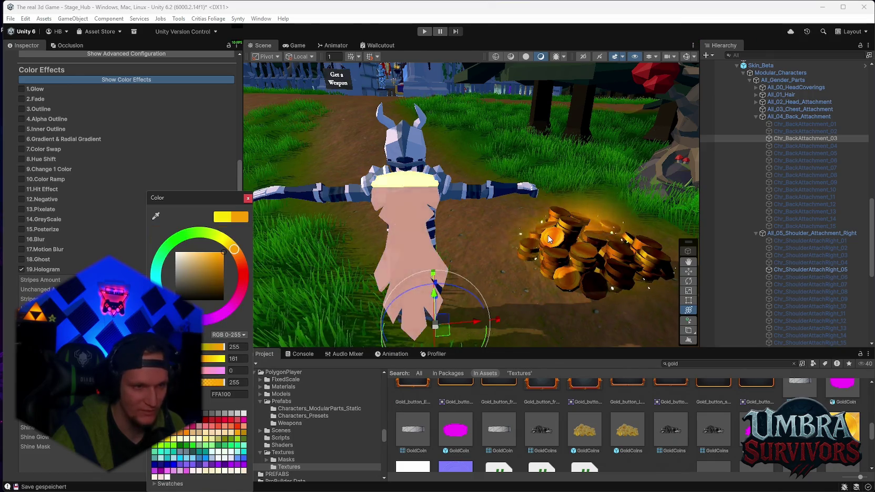
pyautogui.click(429, 249)
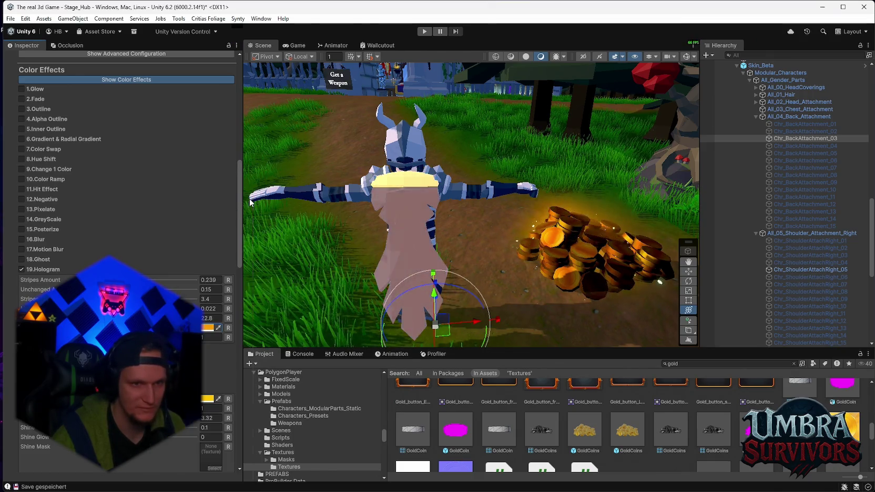
# Set the hologram Max Alpha to 10 and Min Alpha to 0.
pyautogui.scroll(2, 427, 245)
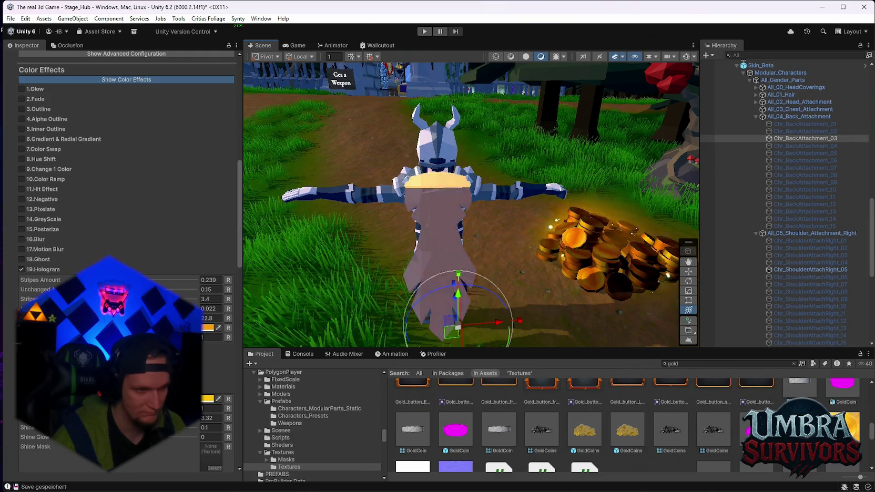
pyautogui.doubleClick(210, 319)
pyautogui.write('10')
pyautogui.doubleClick(210, 308)
pyautogui.write('0')
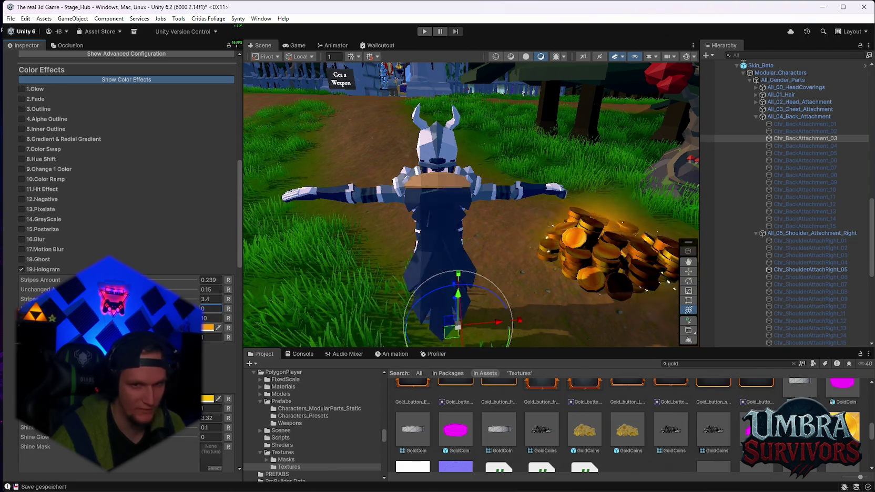
# Re-sample a lighter gold F1BA45 from the coins for the stripes, then switch Hologram off.
pyautogui.click(207, 328)
pyautogui.click(156, 214)
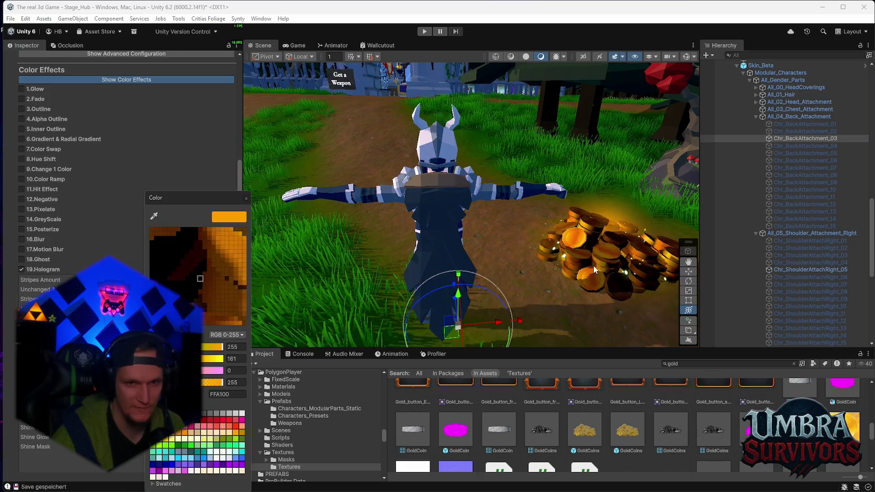
pyautogui.click(582, 243)
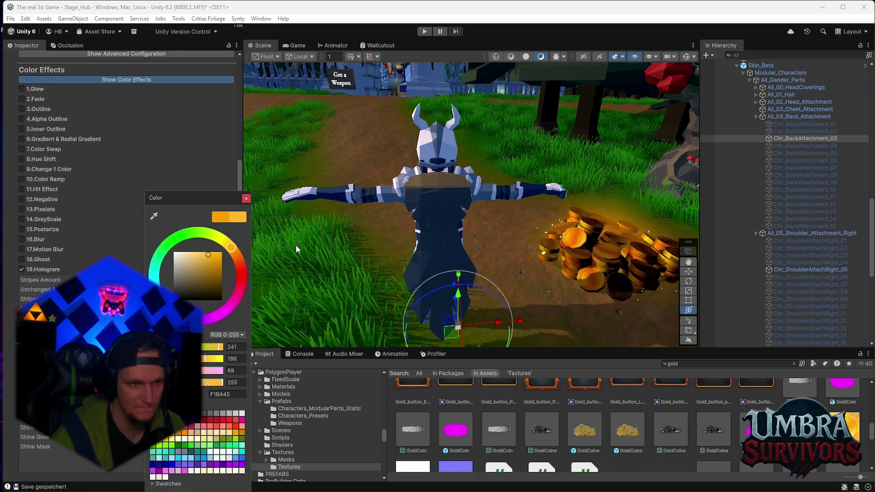
pyautogui.click(246, 198)
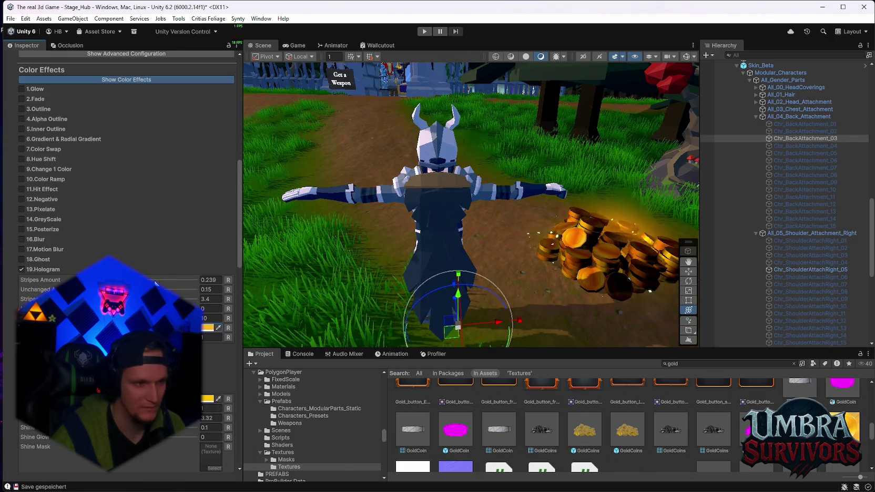
pyautogui.click(22, 270)
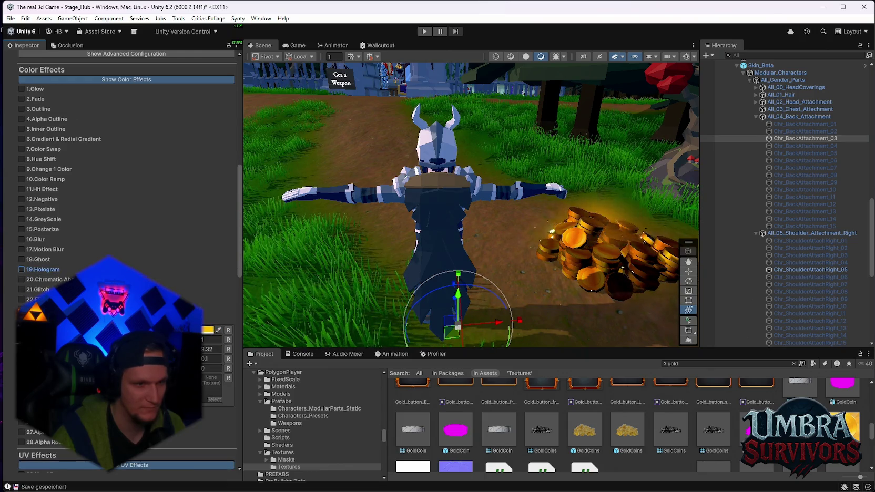
# Turn off the cape's 24.Shine effect and briefly try 7.Color Swap before disabling it.
pyautogui.scroll(-4, 24, 299)
pyautogui.scroll(3, 24, 298)
pyautogui.click(22, 295)
pyautogui.scroll(4, 85, 235)
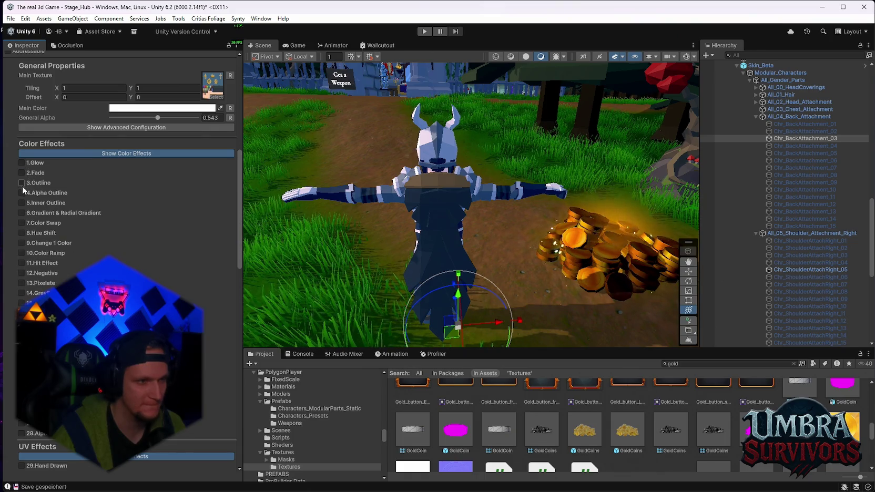
pyautogui.click(21, 223)
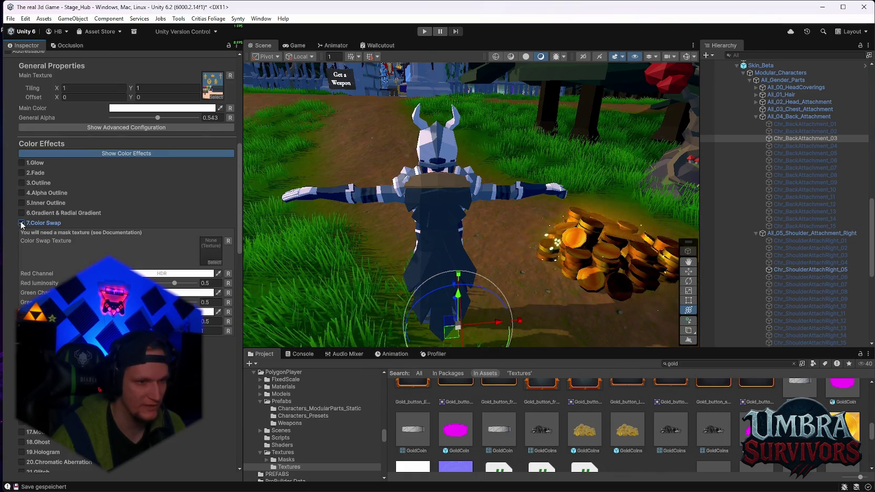
pyautogui.click(21, 223)
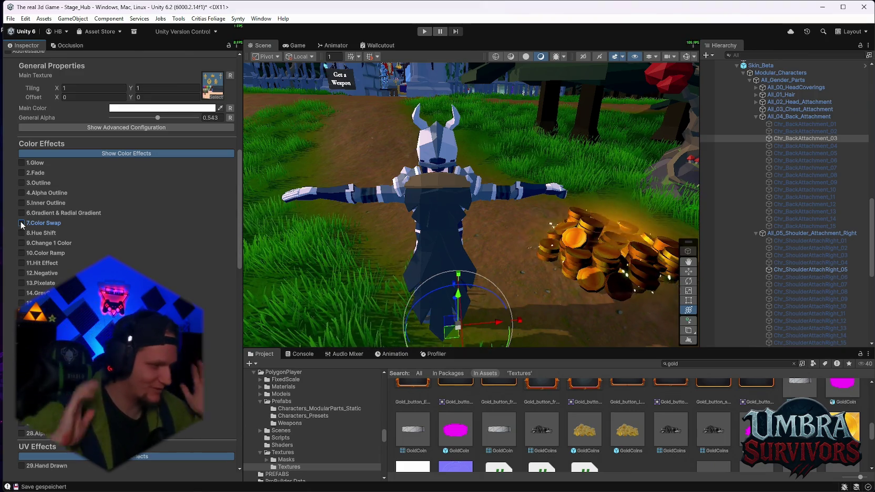
# Delete the GoldCoins pile from the scene and pan the view to shift the knight right.
pyautogui.scroll(-5, 126, 210)
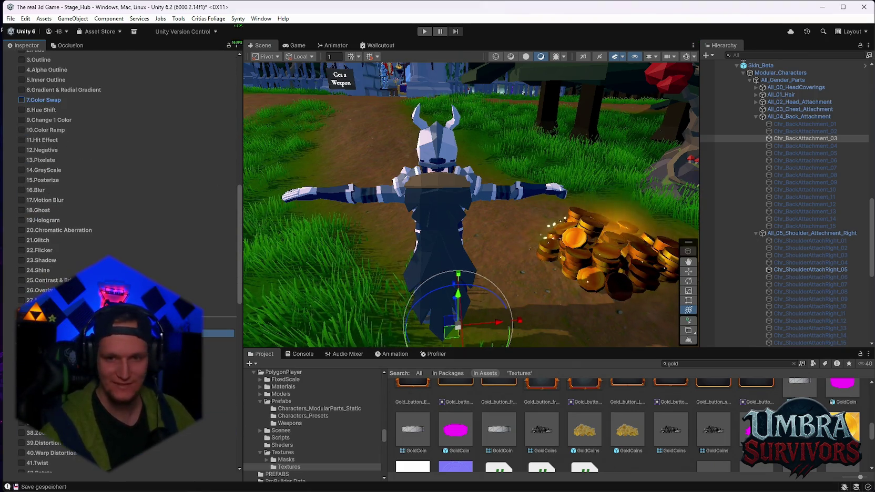
pyautogui.scroll(-10, 806, 248)
pyautogui.click(743, 344)
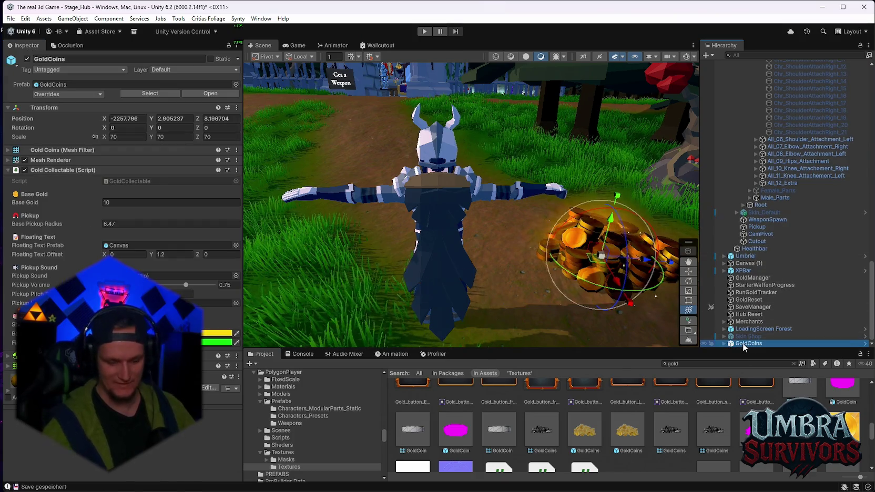
pyautogui.press('Delete')
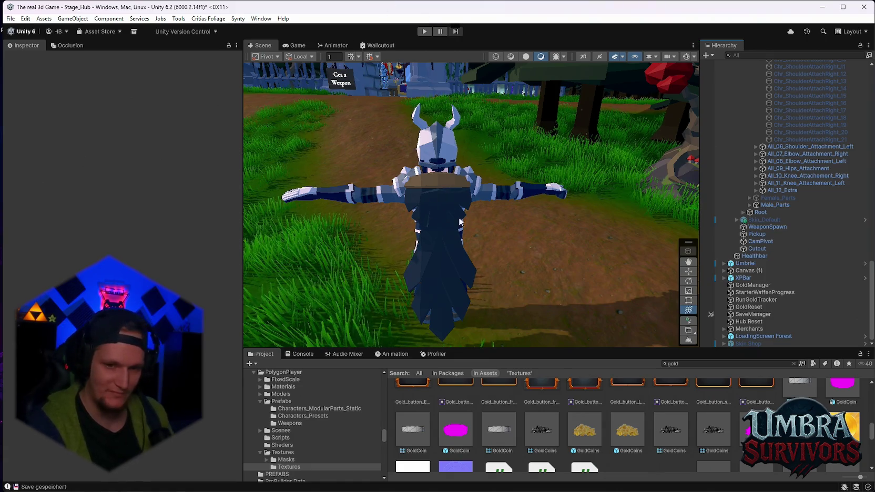
pyautogui.scroll(10, 752, 289)
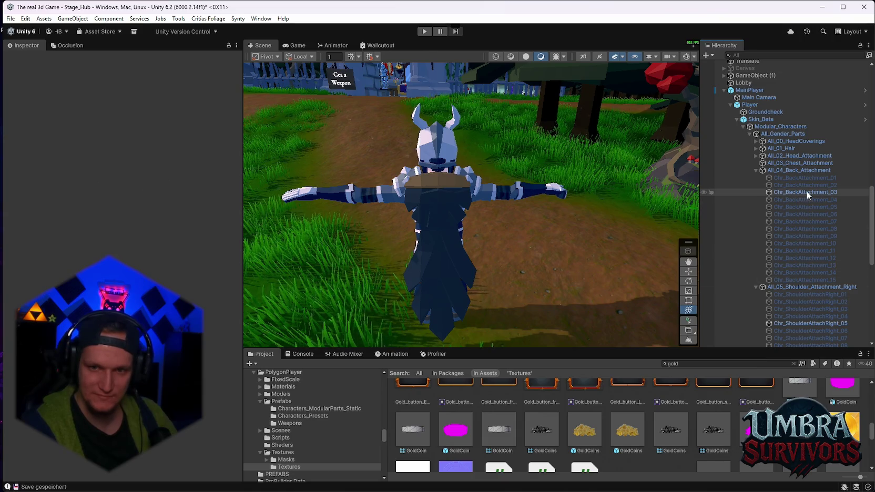
pyautogui.moveTo(347, 208)
pyautogui.mouseDown()
pyautogui.moveTo(537, 210)
pyautogui.moveTo(456, 216)
pyautogui.mouseUp()
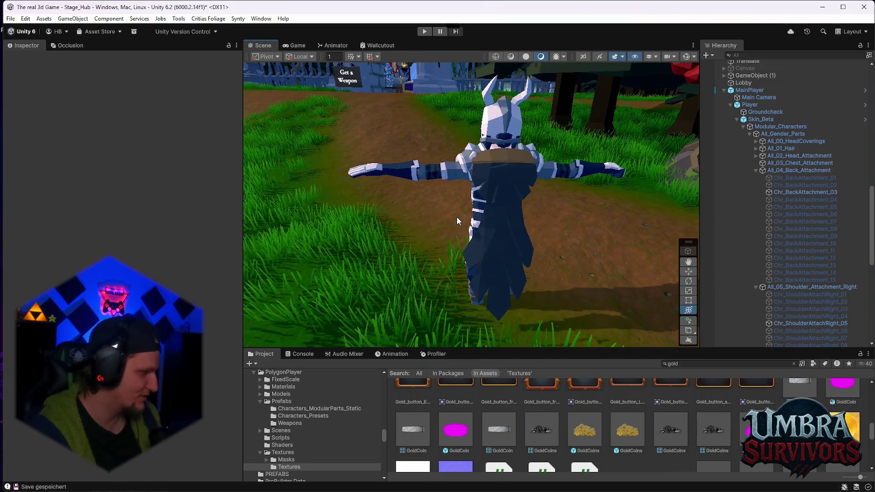
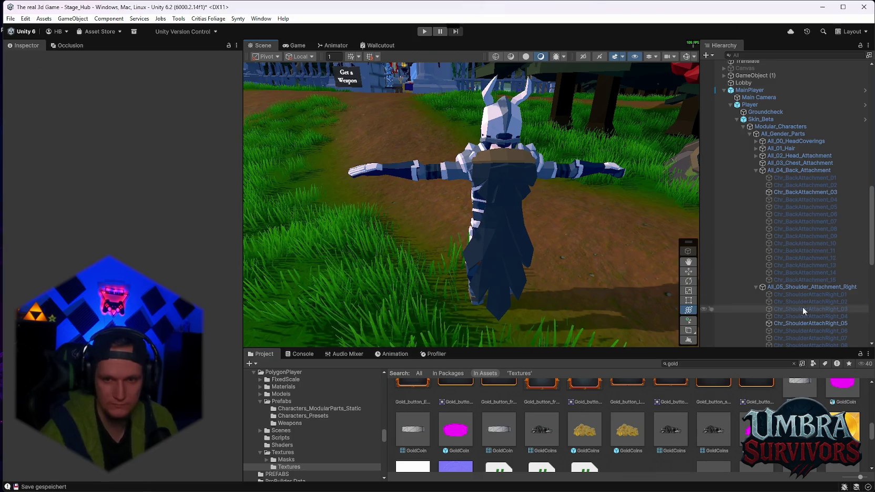
# Remove the extra New Material slot from Chr_BackAttachment_03, leaving only FantasyHero.
pyautogui.scroll(-3, 799, 309)
pyautogui.click(798, 266)
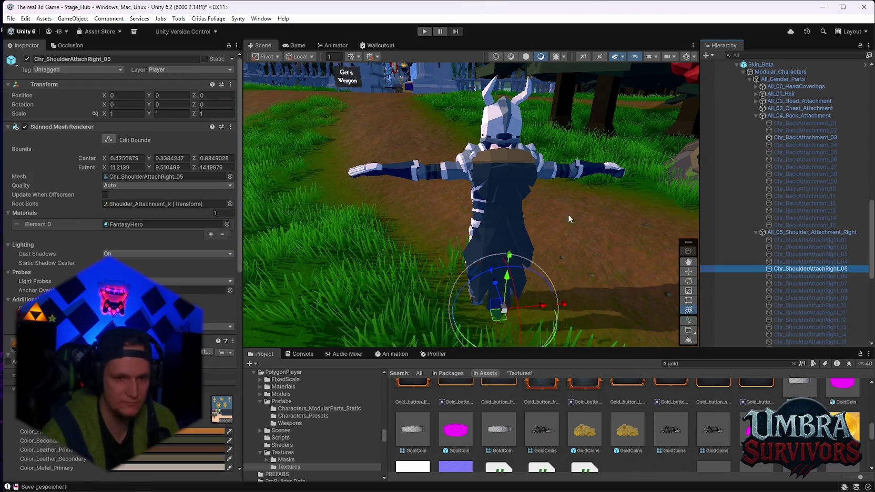
pyautogui.scroll(3, 727, 419)
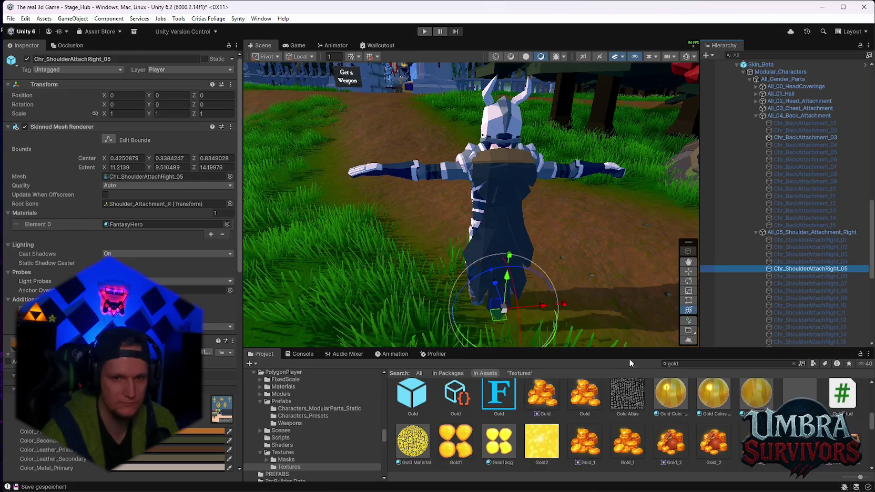
pyautogui.click(803, 137)
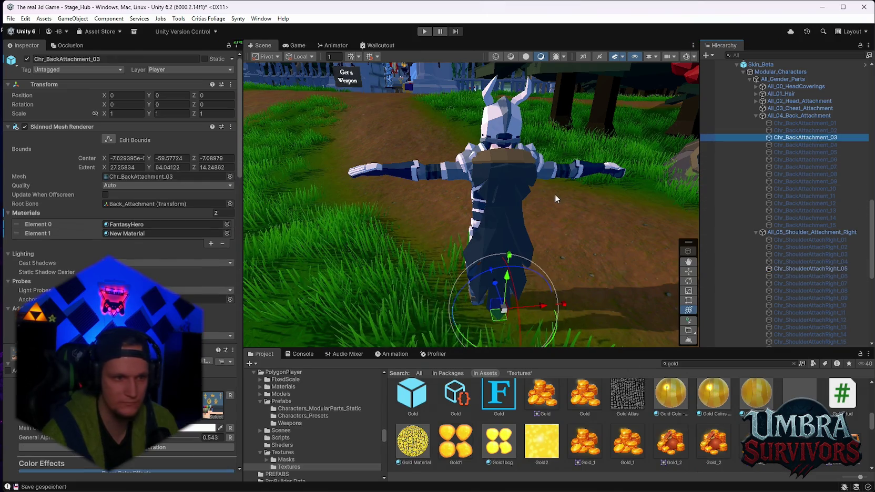
pyautogui.click(125, 234)
pyautogui.click(223, 244)
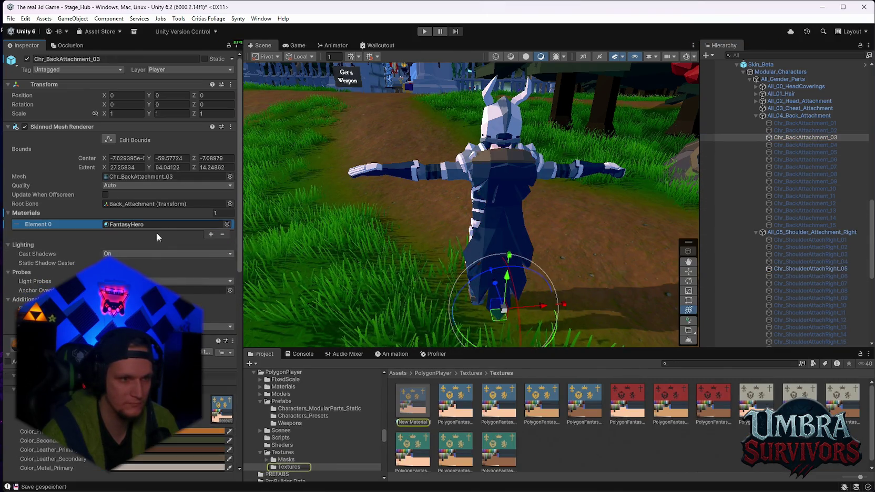
# Duplicate the FantasyHero material into FantasyHero 8 and drag it onto the character.
pyautogui.click(163, 225)
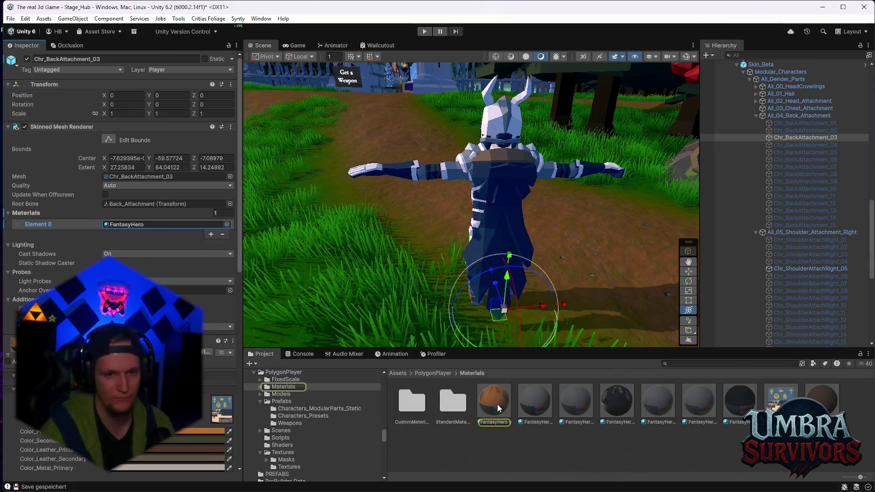
pyautogui.click(497, 403)
pyautogui.hotkey('ctrl', 'd')
pyautogui.moveTo(535, 413)
pyautogui.mouseDown()
pyautogui.moveTo(519, 222)
pyautogui.moveTo(840, 405)
pyautogui.mouseUp()
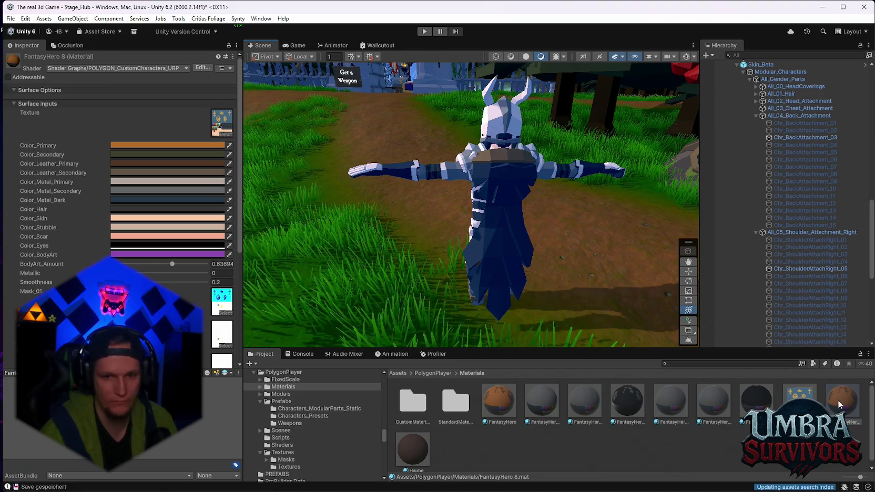
# After trying a light blue, set FantasyHero 8's Color_Metal_Dark to yellow FFD700.
pyautogui.click(130, 147)
pyautogui.click(231, 141)
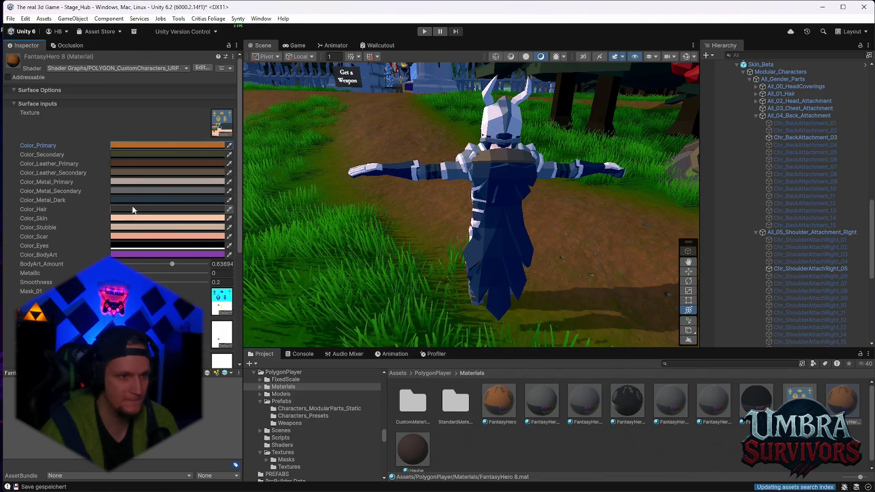
pyautogui.click(121, 200)
pyautogui.click(143, 297)
pyautogui.click(202, 248)
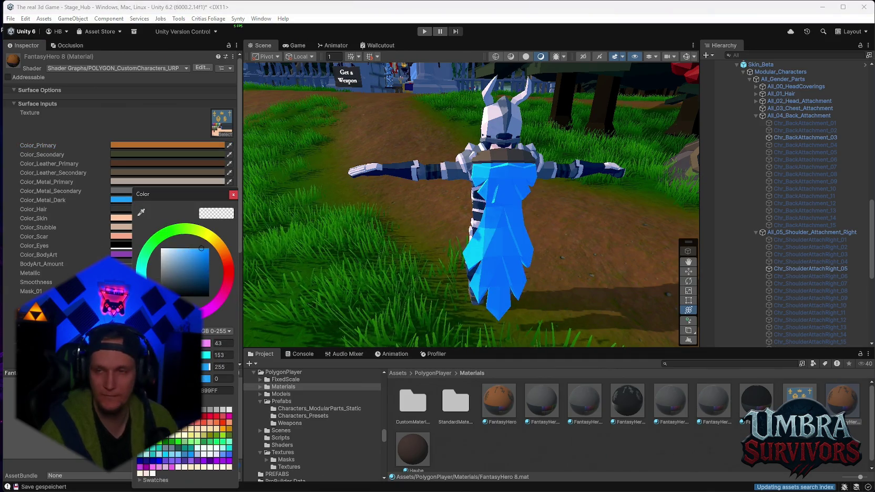
pyautogui.click(234, 194)
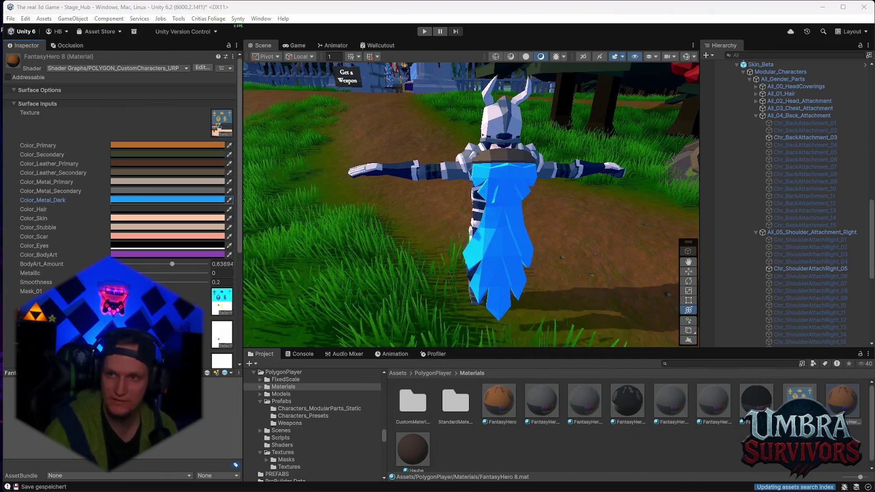
pyautogui.click(221, 200)
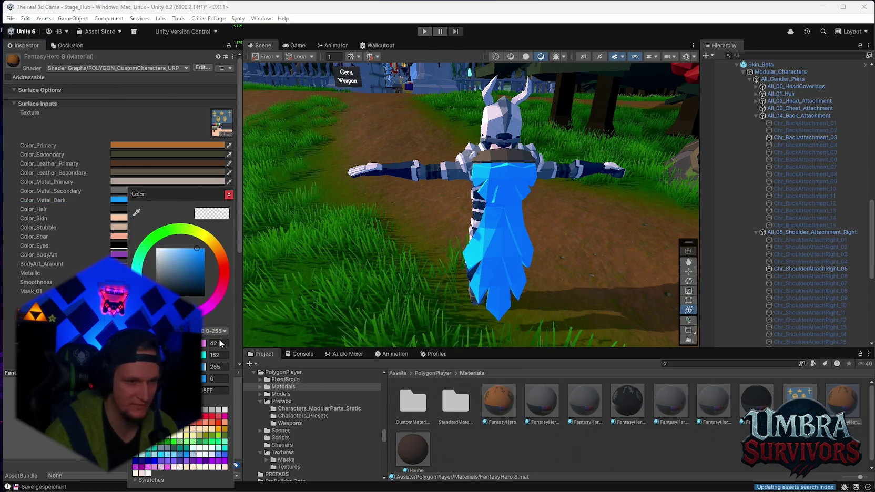
pyautogui.write('FFD700')
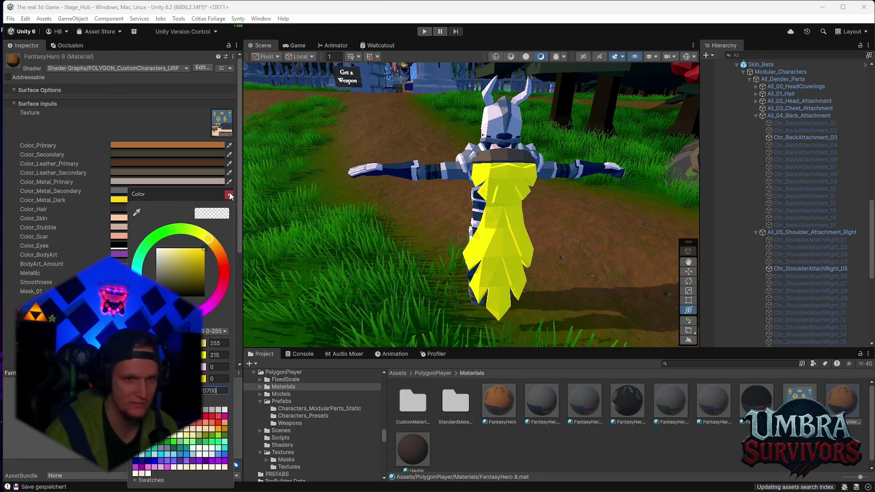
pyautogui.click(230, 196)
pyautogui.moveTo(445, 227)
pyautogui.mouseDown()
pyautogui.moveTo(492, 262)
pyautogui.moveTo(401, 184)
pyautogui.moveTo(485, 204)
pyautogui.moveTo(476, 207)
pyautogui.moveTo(483, 140)
pyautogui.mouseUp()
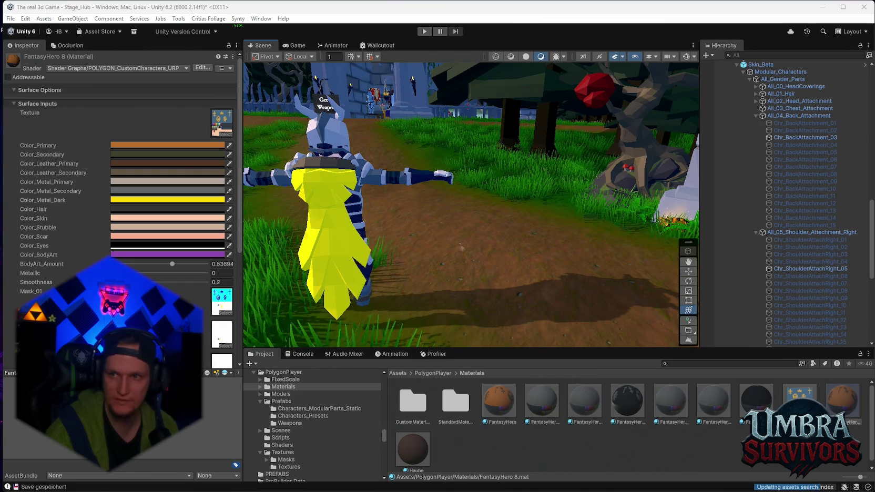
# Change Color_Metal_Dark to the darker gold D4AF37 and orbit to check the cape.
pyautogui.click(145, 201)
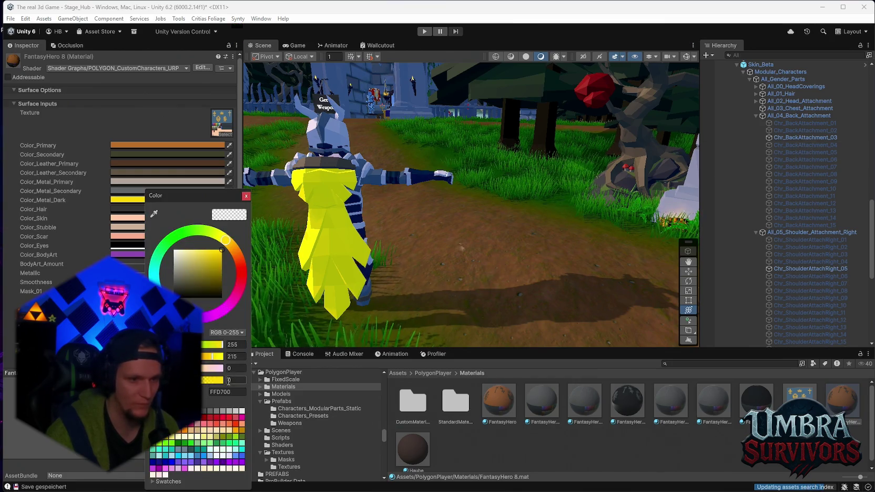
pyautogui.write('#D4AF37')
pyautogui.click(246, 198)
pyautogui.moveTo(457, 252)
pyautogui.mouseDown()
pyautogui.moveTo(376, 231)
pyautogui.moveTo(457, 235)
pyautogui.mouseUp()
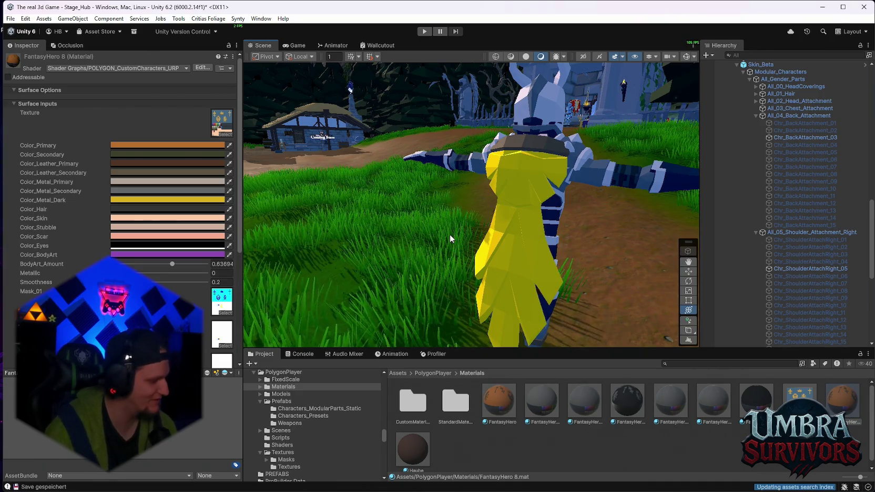
pyautogui.scroll(2, 431, 183)
pyautogui.scroll(-2, 431, 179)
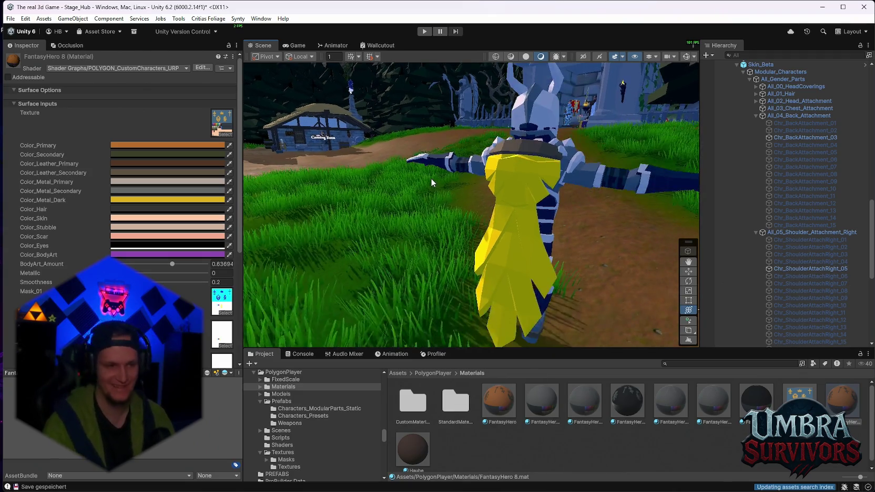
pyautogui.moveTo(374, 130)
pyautogui.mouseDown()
pyautogui.moveTo(440, 229)
pyautogui.moveTo(479, 108)
pyautogui.mouseUp()
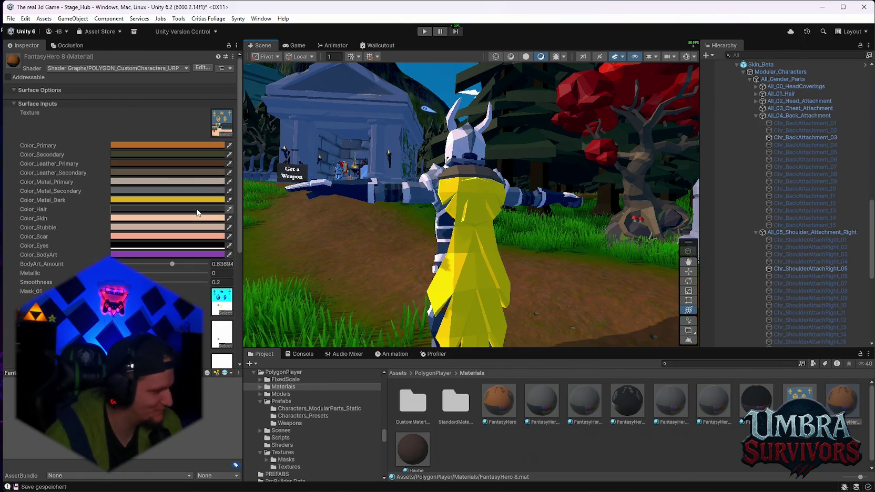
pyautogui.click(489, 480)
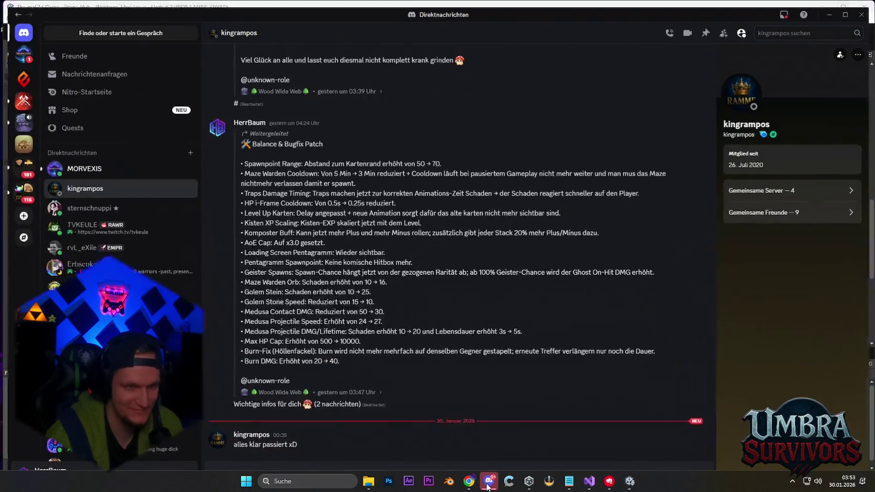
# View the image attached in the Discord direct message full size, then return to Unity.
pyautogui.click(78, 164)
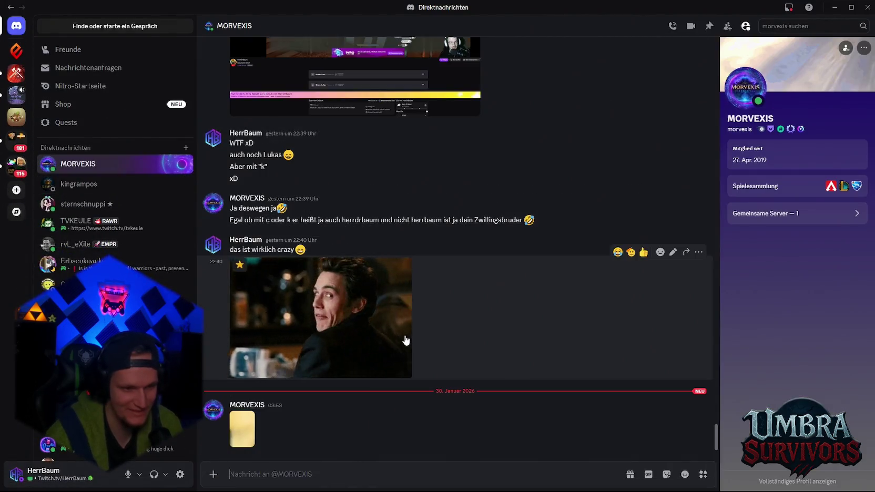
pyautogui.click(242, 429)
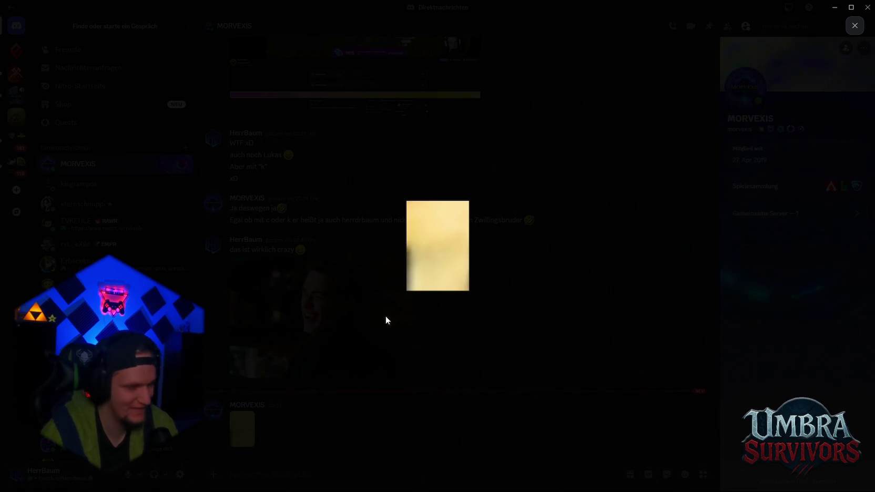
pyautogui.click(854, 26)
pyautogui.hotkey('alt', 'Tab')
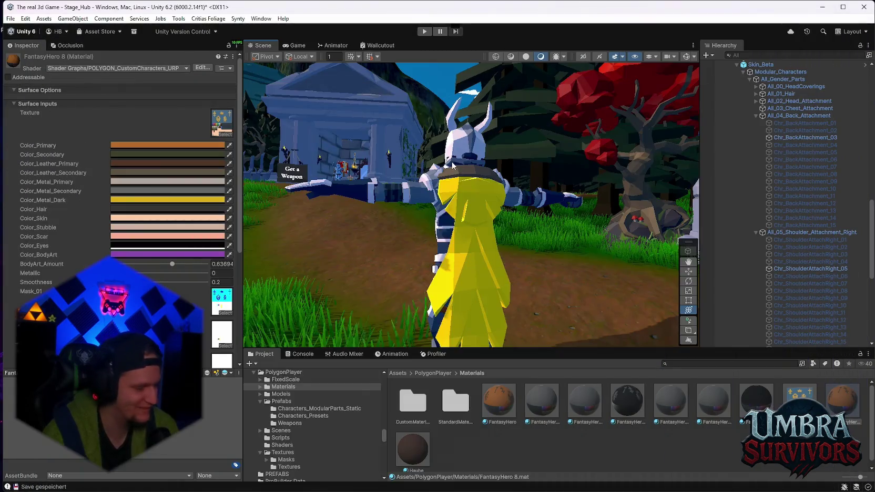
pyautogui.scroll(2, 526, 263)
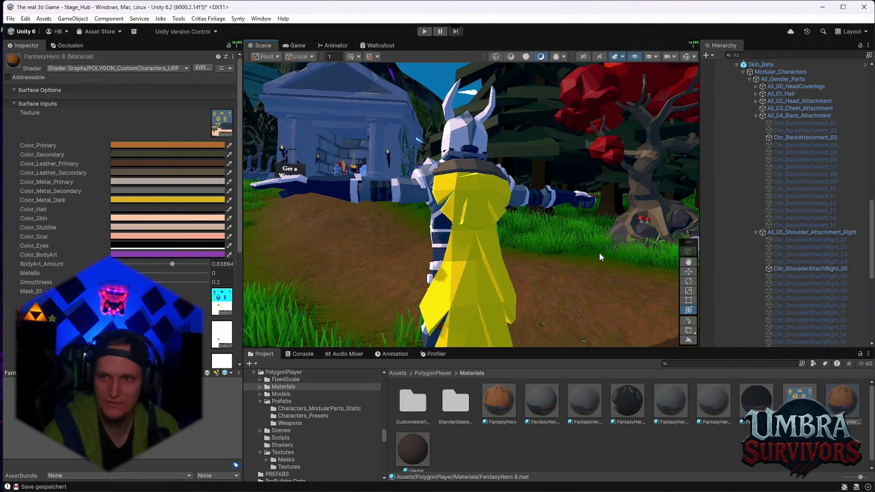
pyautogui.moveTo(553, 489)
pyautogui.click(484, 476)
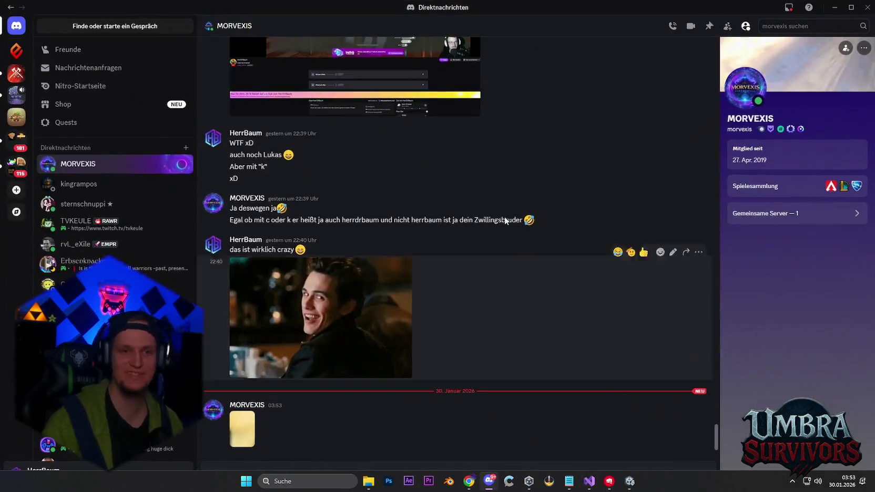
pyautogui.hotkey('alt', 'Tab')
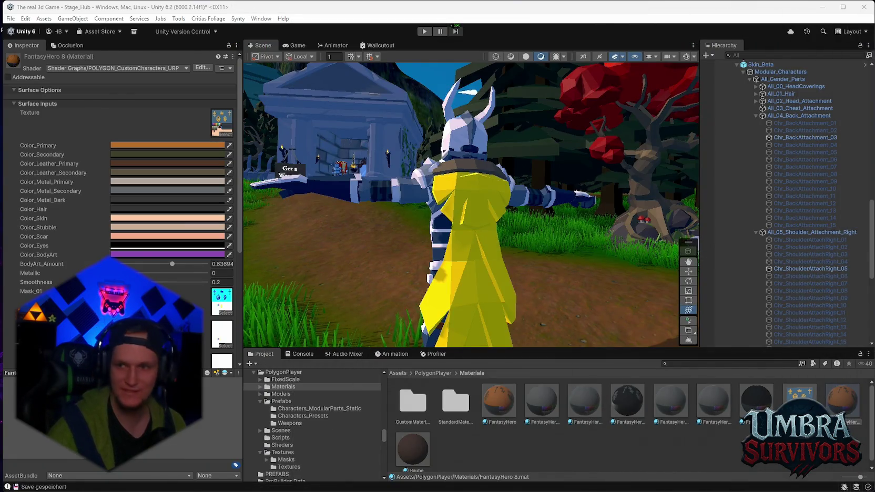
# Orbit behind the character, then drag Color_Metal_Dark from grey toward a dark brown.
pyautogui.moveTo(628, 241)
pyautogui.mouseDown()
pyautogui.moveTo(554, 189)
pyautogui.moveTo(503, 214)
pyautogui.moveTo(525, 222)
pyautogui.mouseUp()
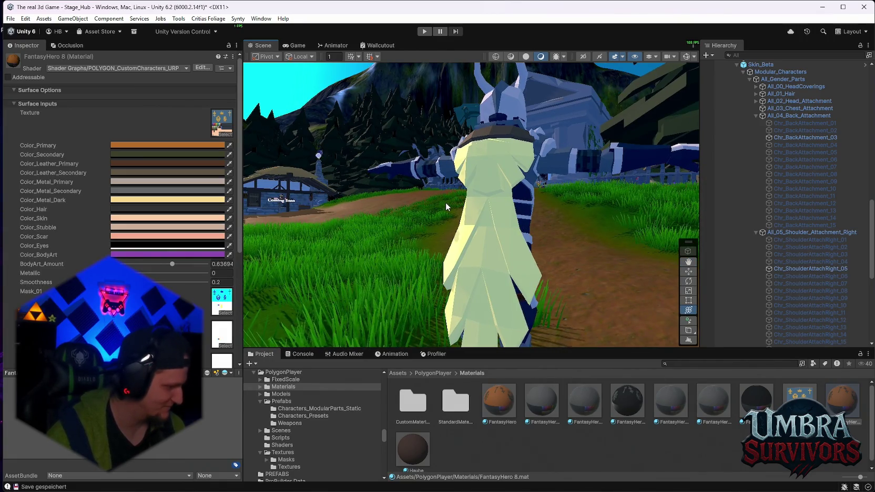
pyautogui.moveTo(446, 202)
pyautogui.mouseDown()
pyautogui.moveTo(544, 222)
pyautogui.moveTo(624, 221)
pyautogui.moveTo(527, 225)
pyautogui.moveTo(493, 241)
pyautogui.moveTo(441, 228)
pyautogui.mouseUp()
pyautogui.scroll(-5, 453, 234)
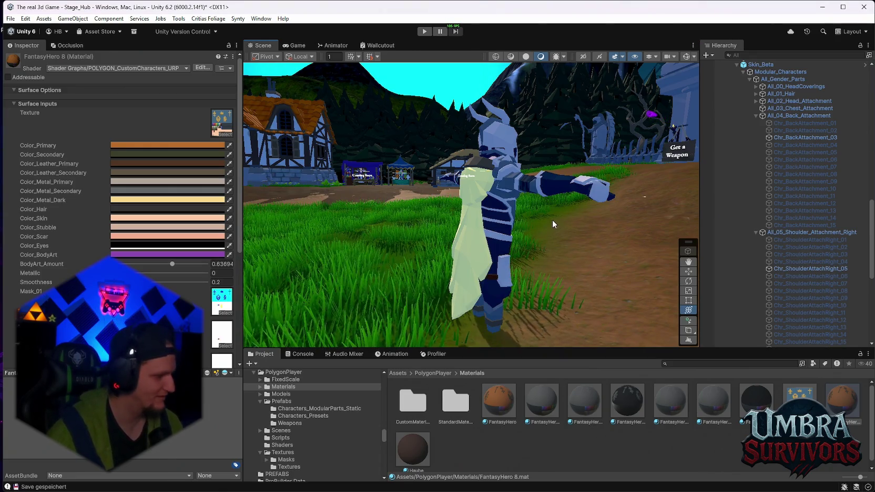
pyautogui.moveTo(546, 226)
pyautogui.mouseDown()
pyautogui.moveTo(498, 208)
pyautogui.moveTo(482, 186)
pyautogui.moveTo(543, 184)
pyautogui.moveTo(505, 186)
pyautogui.mouseUp()
pyautogui.scroll(-3, 504, 195)
pyautogui.scroll(-3, 526, 214)
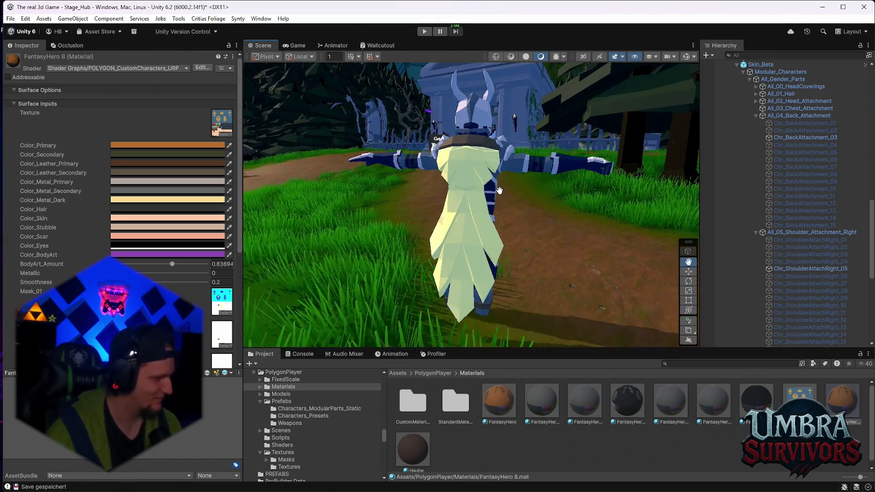
pyautogui.click(150, 201)
pyautogui.click(178, 274)
pyautogui.moveTo(159, 283)
pyautogui.mouseDown()
pyautogui.moveTo(156, 265)
pyautogui.moveTo(196, 274)
pyautogui.mouseUp()
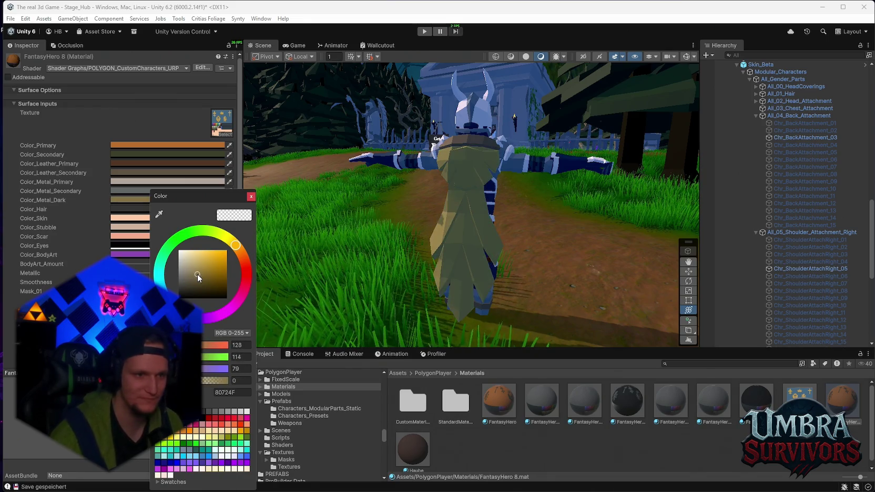
pyautogui.moveTo(236, 246)
pyautogui.mouseDown()
pyautogui.moveTo(248, 256)
pyautogui.moveTo(252, 294)
pyautogui.moveTo(223, 316)
pyautogui.moveTo(176, 308)
pyautogui.moveTo(163, 241)
pyautogui.moveTo(181, 231)
pyautogui.moveTo(248, 257)
pyautogui.moveTo(252, 269)
pyautogui.mouseUp()
pyautogui.click(251, 197)
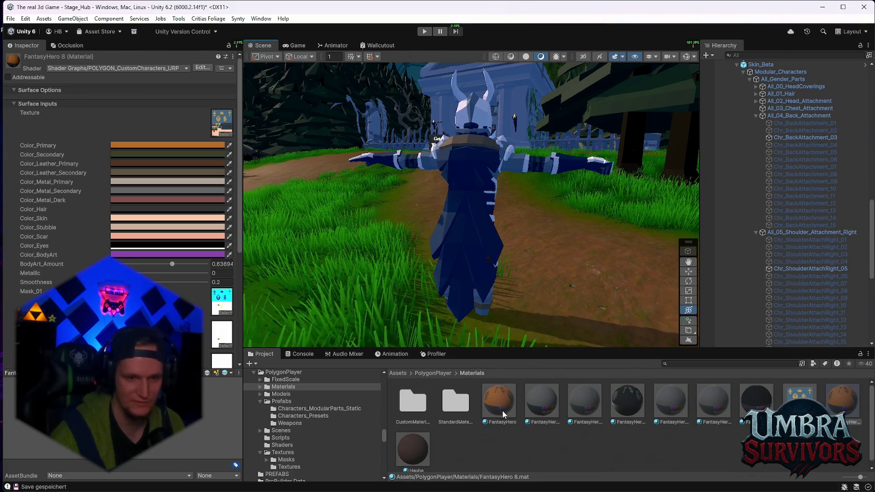
# Assign FantasyHero 8 to the cloak and tint Color_Metal_Dark a muted tan yellow (B0A673).
pyautogui.moveTo(828, 405); pyautogui.dragTo(477, 233)
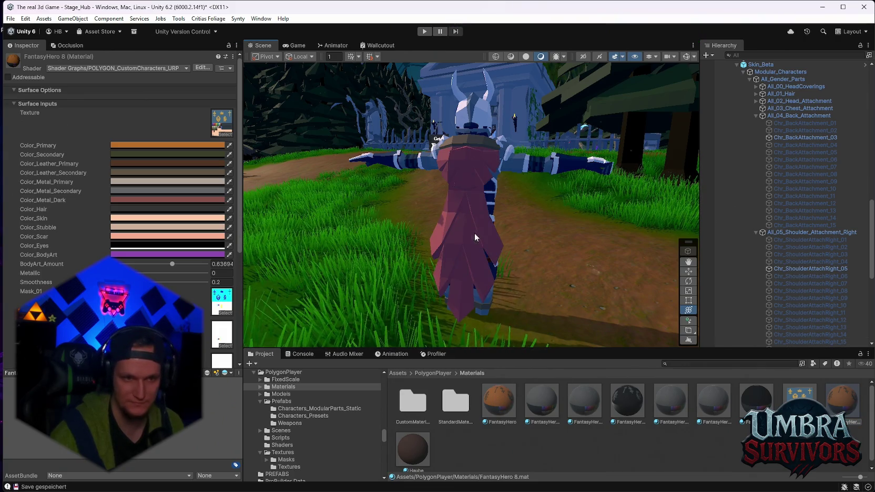
pyautogui.click(162, 201)
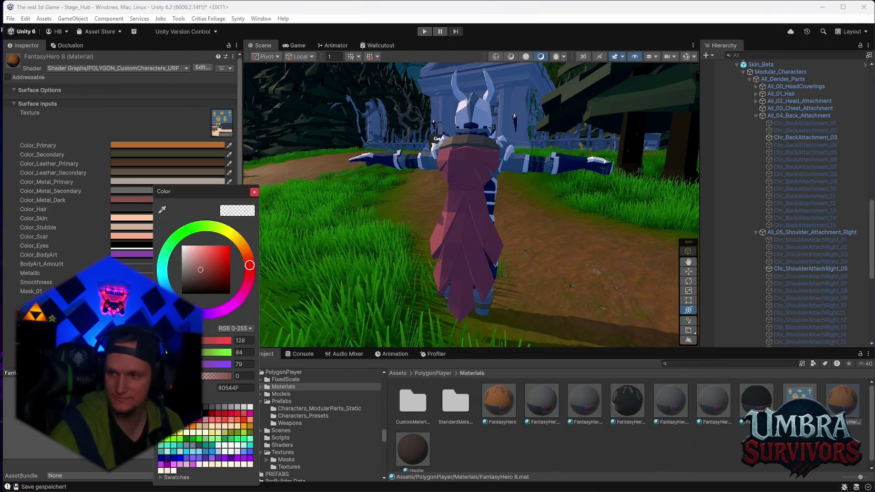
pyautogui.press('Escape')
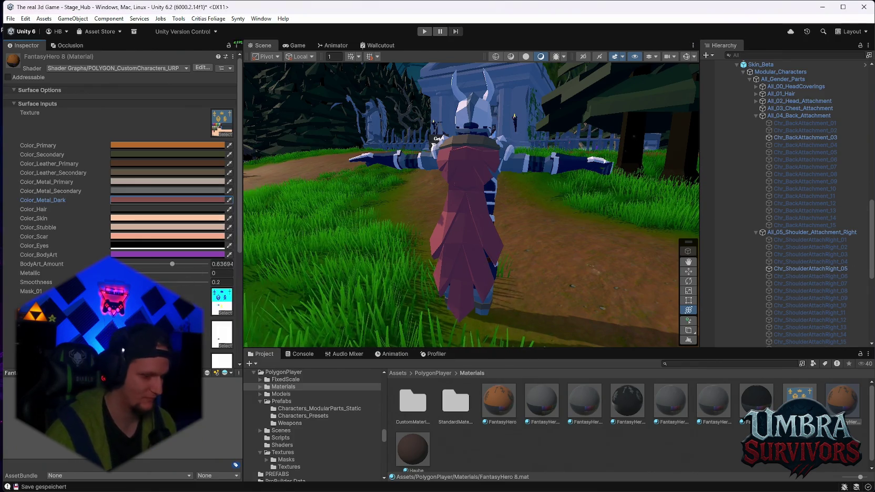
pyautogui.hotkey('ctrl', 'z')
pyautogui.hotkey('ctrl', 'y')
pyautogui.hotkey('ctrl', 'y')
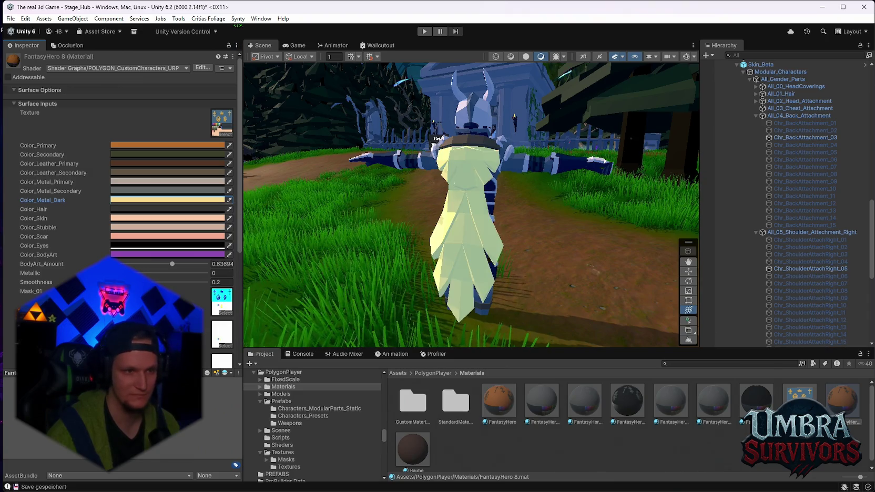
pyautogui.click(162, 200)
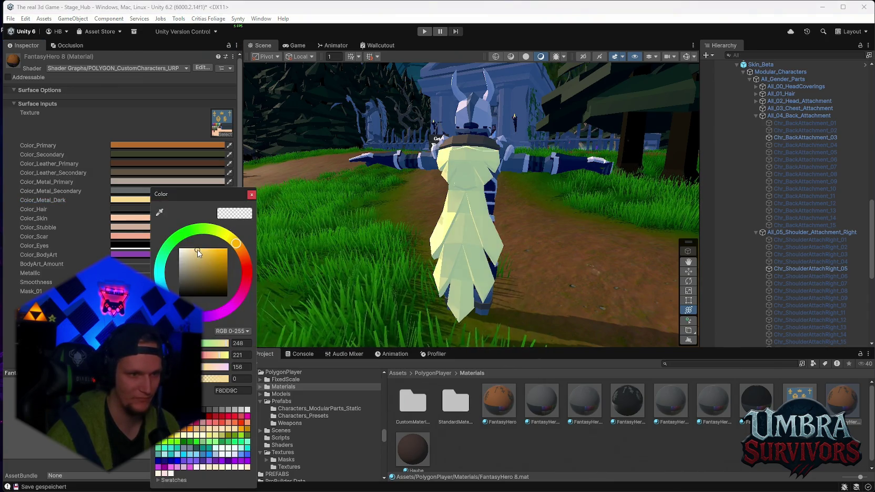
pyautogui.moveTo(196, 251); pyautogui.dragTo(196, 263)
# Orbit the view to inspect the tan cloak from below and behind.
pyautogui.scroll(2, 572, 261)
pyautogui.moveTo(573, 256)
pyautogui.mouseDown()
pyautogui.moveTo(460, 269)
pyautogui.moveTo(470, 269)
pyautogui.moveTo(434, 258)
pyautogui.moveTo(551, 256)
pyautogui.moveTo(393, 220)
pyautogui.mouseUp()
pyautogui.scroll(5, 484, 214)
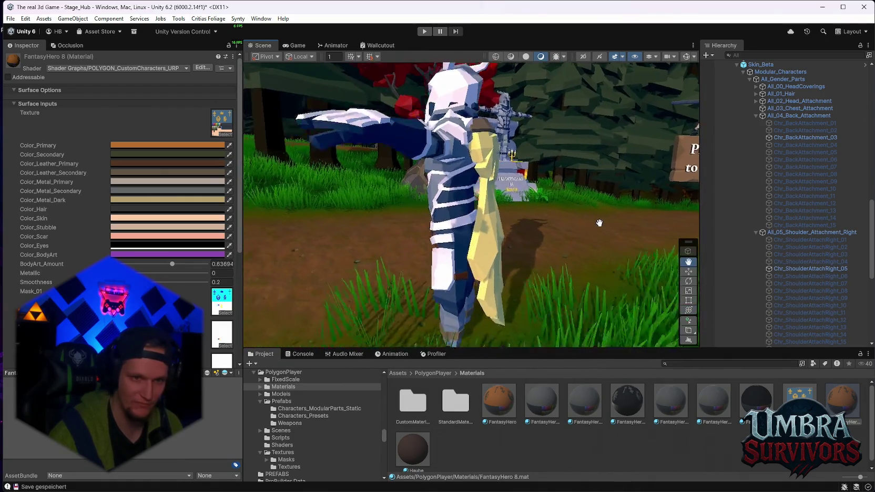
pyautogui.moveTo(484, 215); pyautogui.dragTo(509, 165)
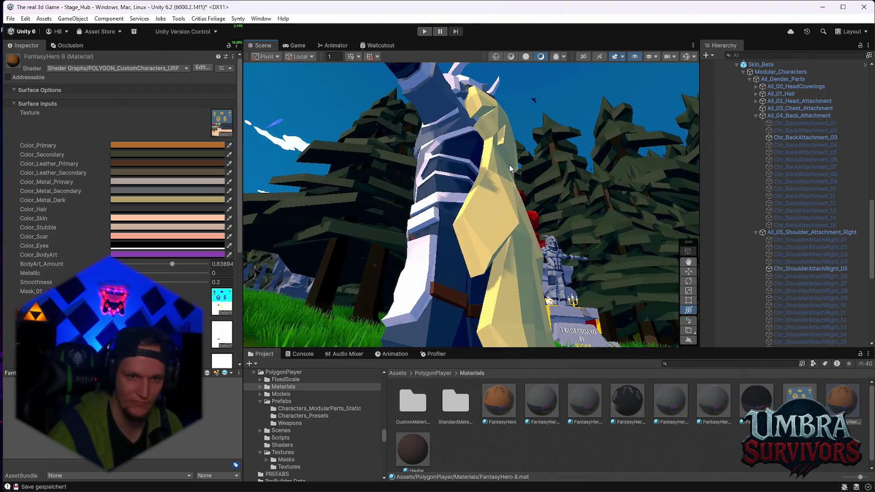
pyautogui.moveTo(307, 196); pyautogui.dragTo(579, 205)
pyautogui.click(137, 200)
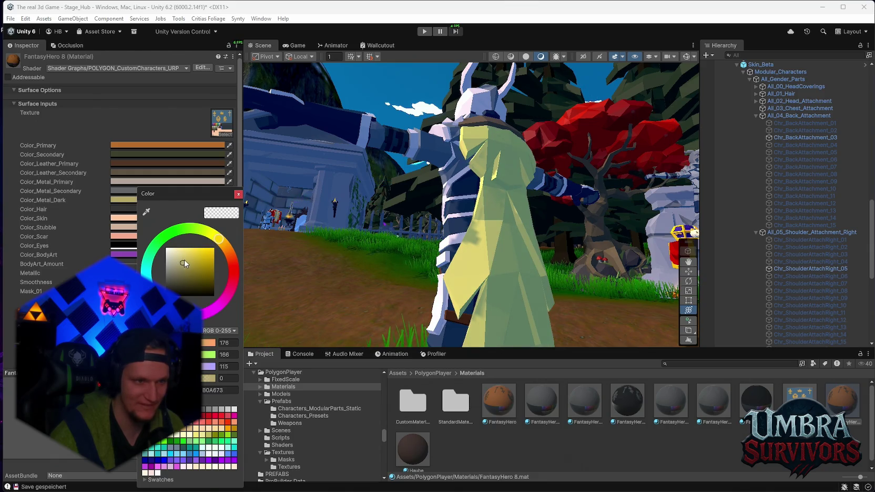
# Nudge the cloak's yellow Color_Metal_Dark slightly brighter, then slightly paler.
pyautogui.moveTo(187, 264); pyautogui.dragTo(188, 263)
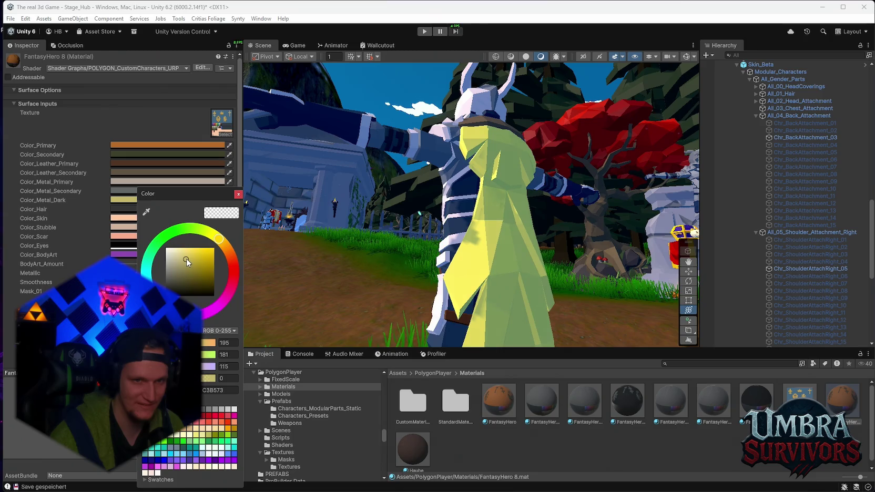
pyautogui.click(469, 212)
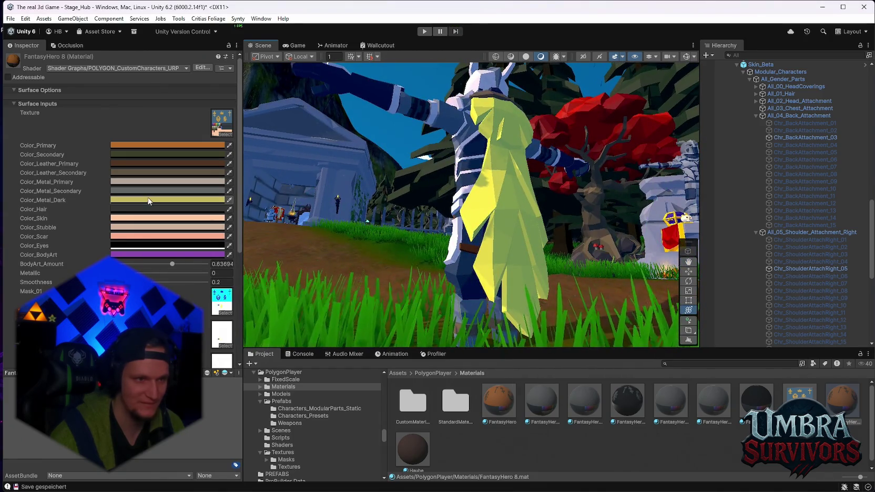
pyautogui.click(167, 200)
pyautogui.moveTo(199, 259); pyautogui.dragTo(193, 258)
pyautogui.click(251, 255)
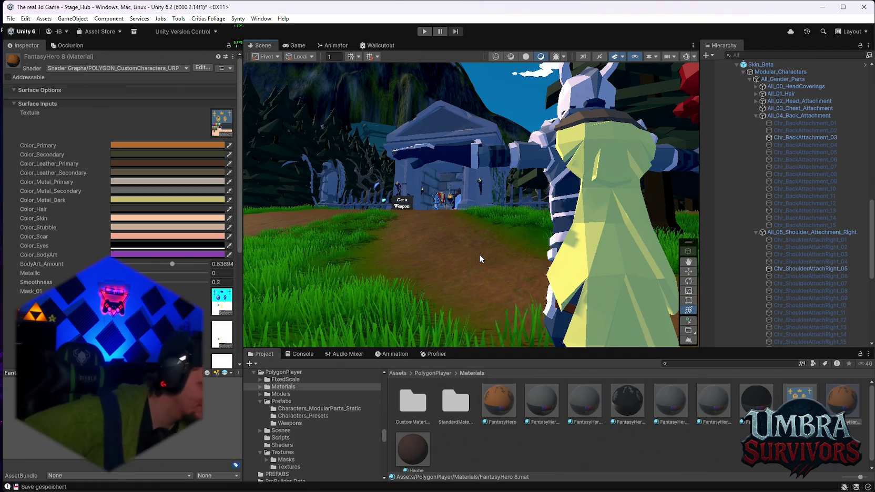
# Set Color_Metal_Dark to black 000000 and check the black cloak.
pyautogui.moveTo(503, 205)
pyautogui.mouseDown()
pyautogui.moveTo(509, 229)
pyautogui.moveTo(471, 223)
pyautogui.moveTo(536, 188)
pyautogui.moveTo(382, 203)
pyautogui.moveTo(437, 210)
pyautogui.mouseUp()
pyautogui.scroll(-3, 333, 216)
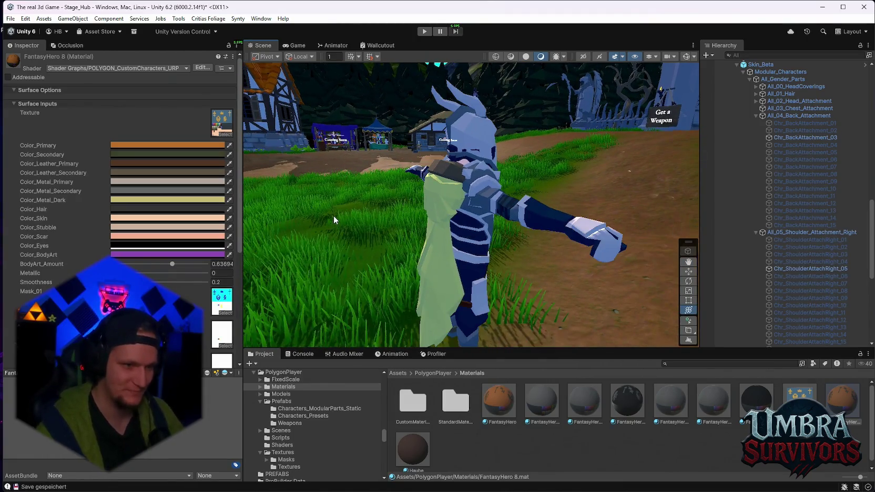
pyautogui.click(155, 211)
pyautogui.moveTo(196, 261)
pyautogui.mouseDown()
pyautogui.moveTo(224, 250)
pyautogui.moveTo(250, 285)
pyautogui.moveTo(177, 298)
pyautogui.mouseUp()
pyautogui.moveTo(389, 253)
pyautogui.mouseDown()
pyautogui.moveTo(400, 242)
pyautogui.moveTo(364, 212)
pyautogui.moveTo(514, 200)
pyautogui.mouseUp()
pyautogui.click(158, 209)
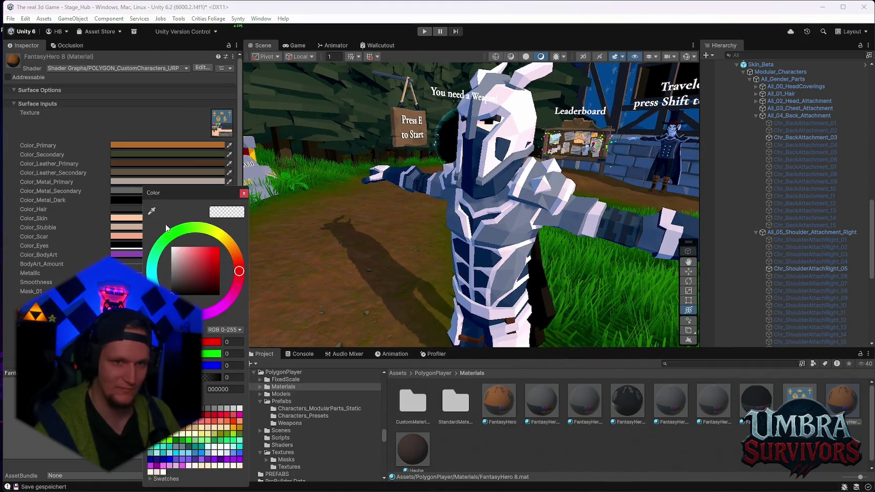
# Orbit and zoom in close behind the character's shoulder to view the cloak.
pyautogui.moveTo(463, 247)
pyautogui.mouseDown()
pyautogui.moveTo(521, 247)
pyautogui.moveTo(449, 234)
pyautogui.moveTo(479, 251)
pyautogui.mouseUp()
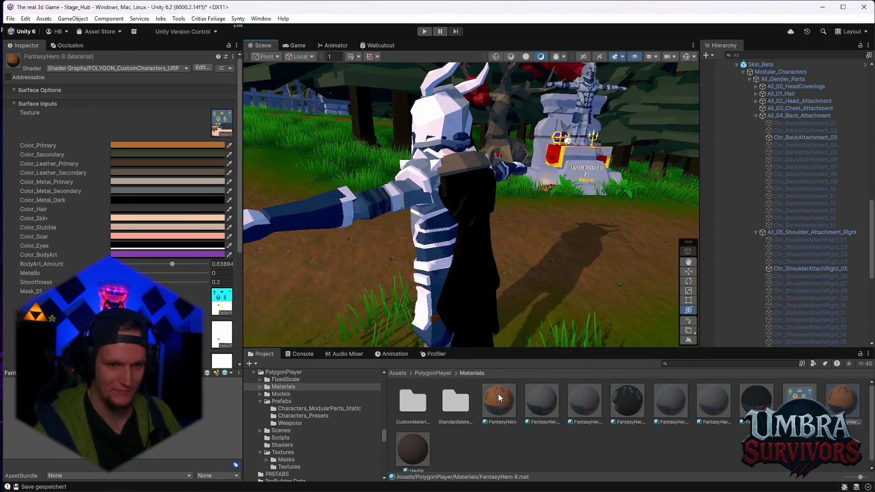
pyautogui.scroll(-5, 562, 296)
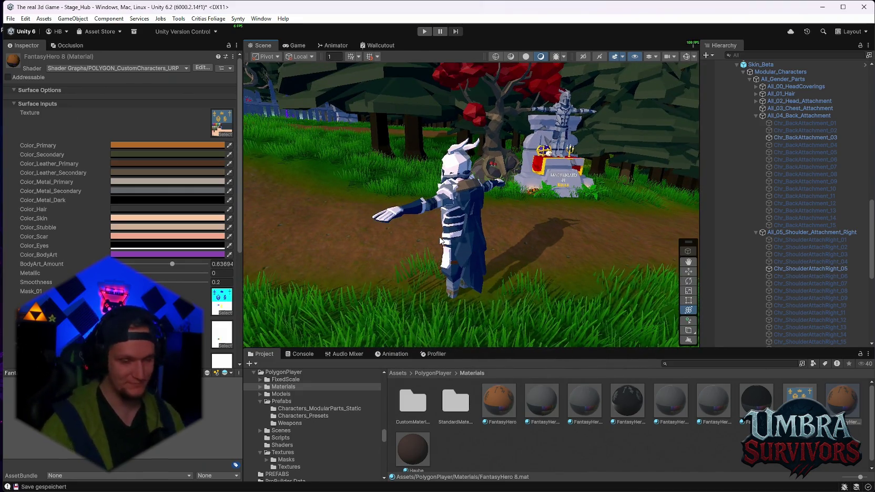
pyautogui.scroll(5, 440, 241)
pyautogui.moveTo(407, 205)
pyautogui.mouseDown()
pyautogui.moveTo(482, 231)
pyautogui.moveTo(401, 216)
pyautogui.moveTo(497, 221)
pyautogui.moveTo(427, 218)
pyautogui.mouseUp()
pyautogui.scroll(-6, 190, 253)
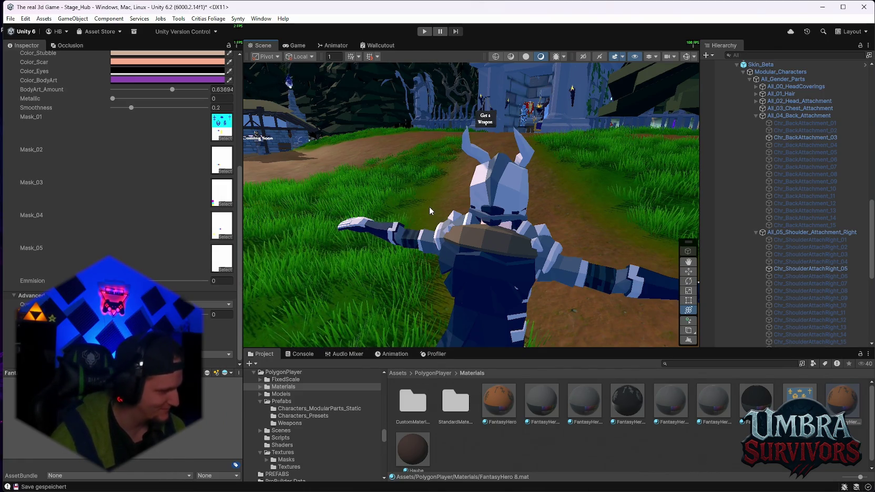
pyautogui.scroll(-2, 429, 206)
pyautogui.moveTo(429, 207)
pyautogui.mouseDown()
pyautogui.moveTo(458, 280)
pyautogui.moveTo(489, 244)
pyautogui.moveTo(488, 195)
pyautogui.moveTo(504, 250)
pyautogui.mouseUp()
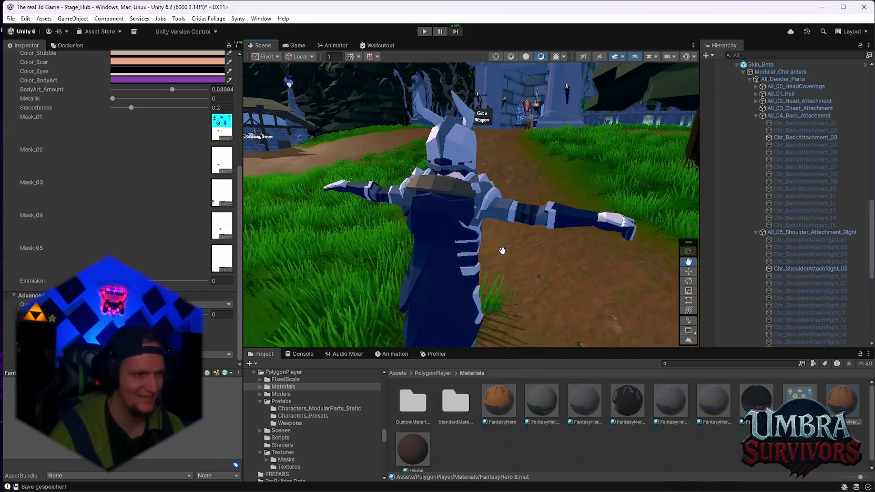
pyautogui.scroll(5, 181, 256)
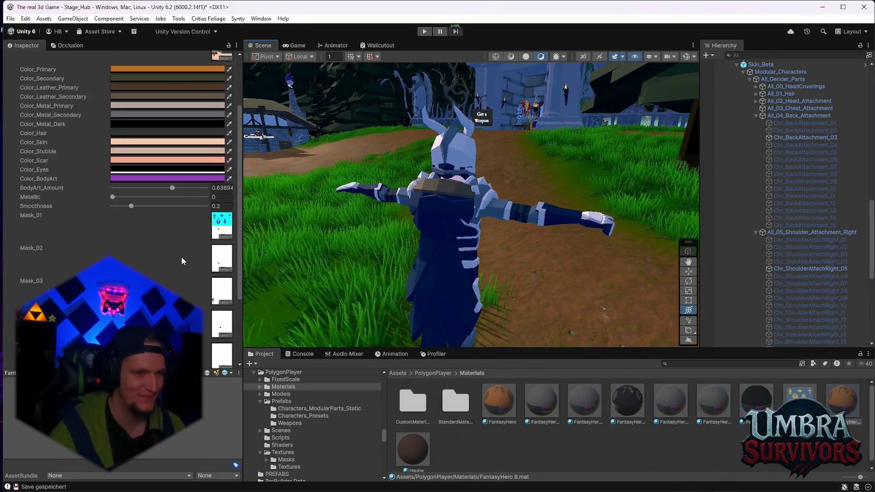
# Select Chr_BackAttachment_03 and drag the FantasyHero 8 material onto the cloak.
pyautogui.click(795, 137)
pyautogui.scroll(-10, 108, 251)
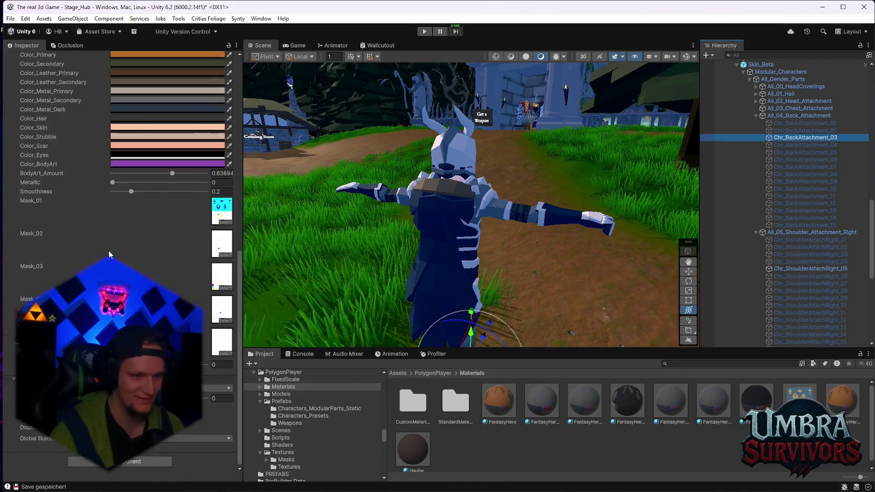
pyautogui.scroll(3, 115, 247)
pyautogui.scroll(-3, 135, 250)
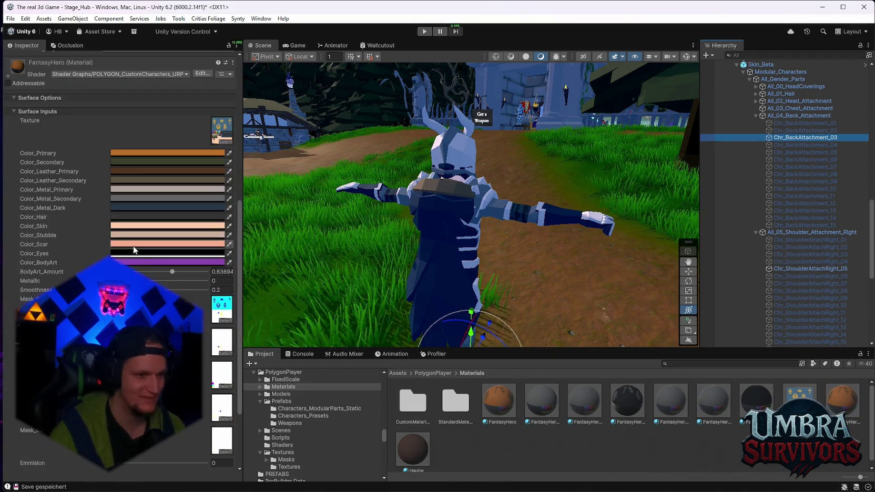
pyautogui.click(175, 270)
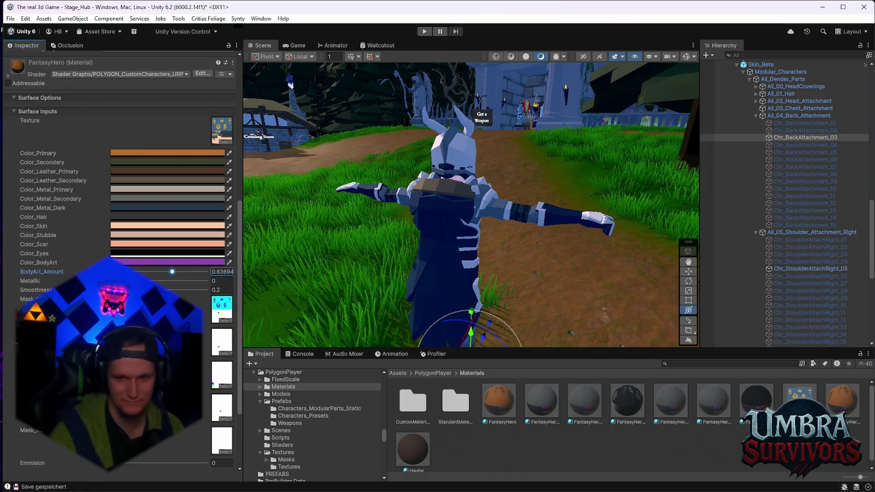
pyautogui.moveTo(843, 403); pyautogui.dragTo(429, 249)
pyautogui.click(843, 403)
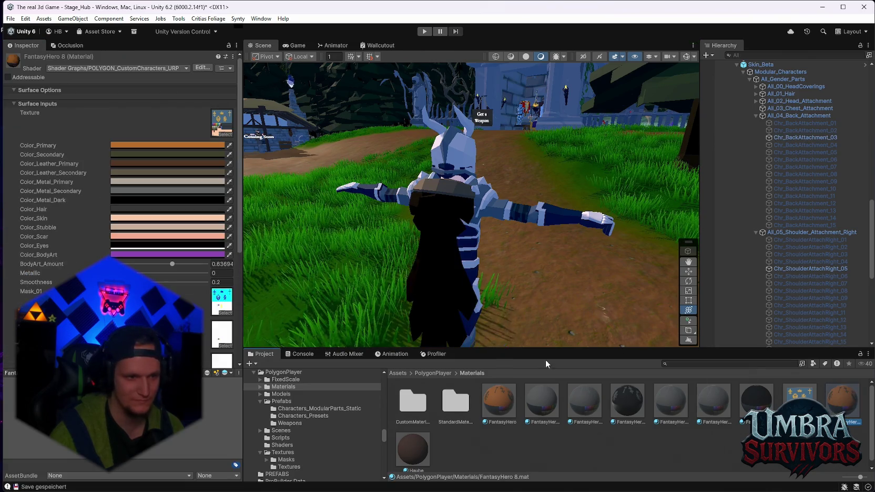
# Make Color_Metal_Dark bright yellow, set BodyArt_Amount to 0.727 and Metallic to 1.
pyautogui.click(147, 199)
pyautogui.click(226, 240)
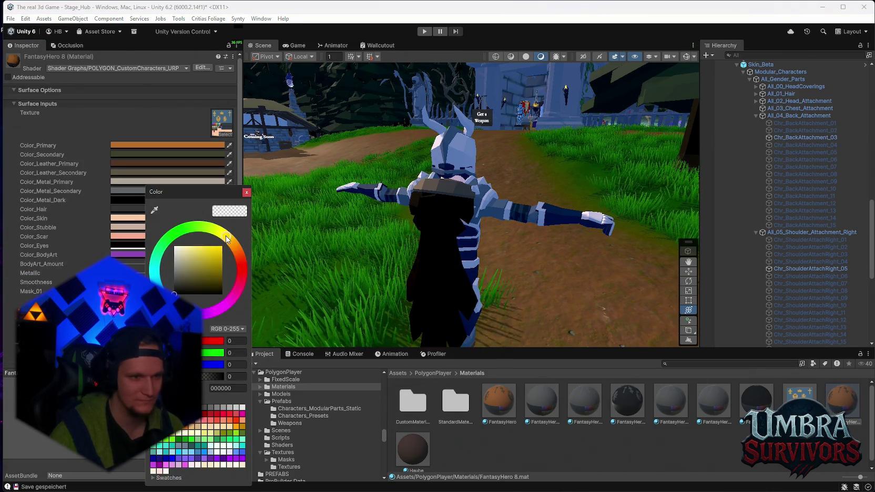
pyautogui.moveTo(207, 272); pyautogui.dragTo(222, 247)
pyautogui.click(212, 264)
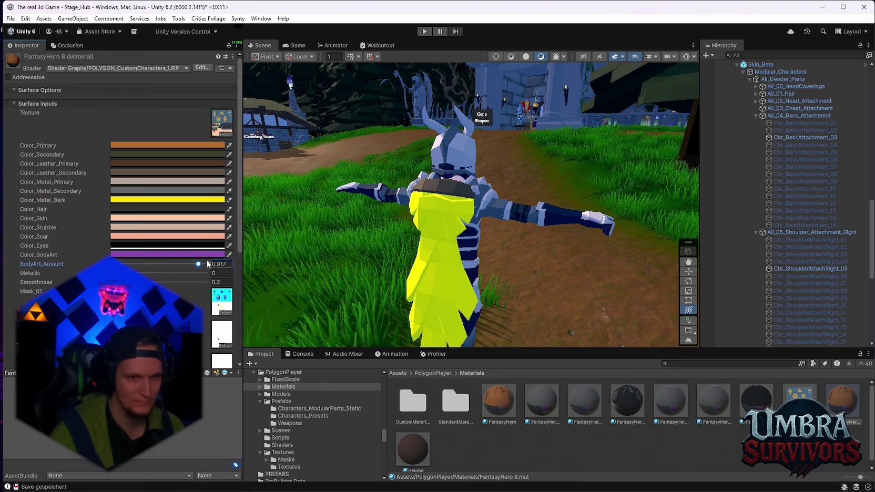
pyautogui.click(220, 273)
pyautogui.write('1')
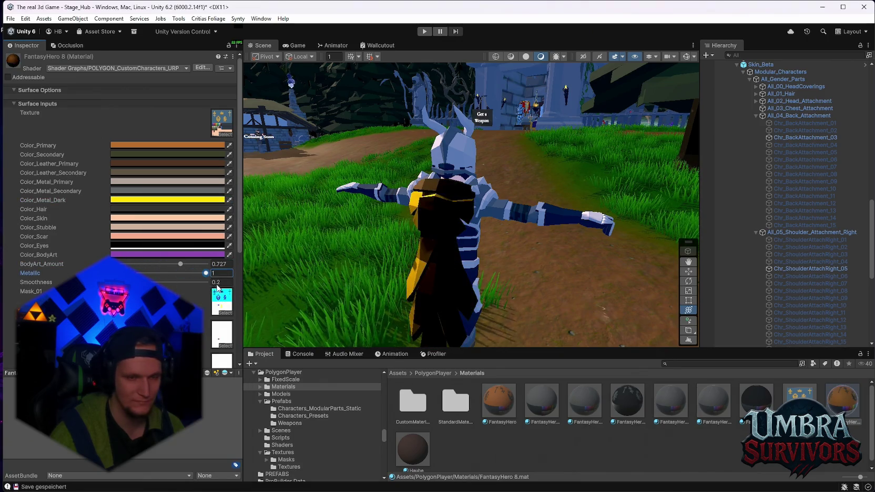
pyautogui.moveTo(428, 249)
pyautogui.mouseDown()
pyautogui.moveTo(564, 223)
pyautogui.moveTo(494, 210)
pyautogui.mouseUp()
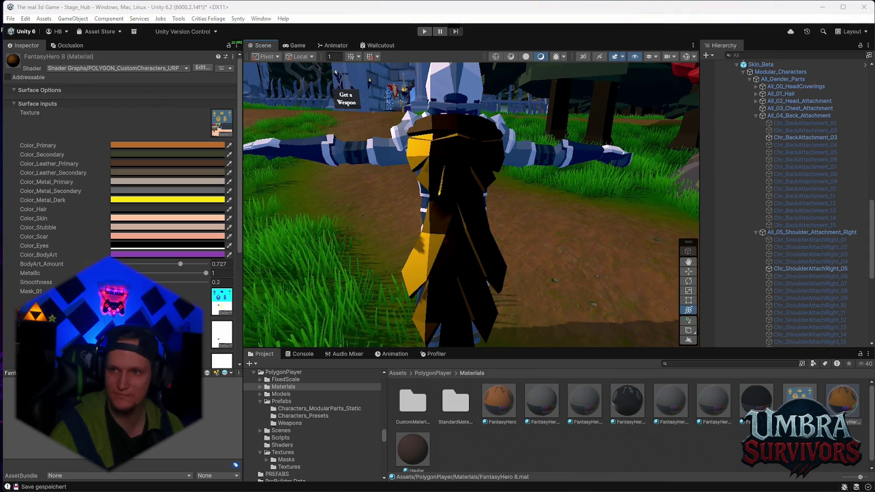
# Try gold D4AF37, then settle Color_Metal_Dark on bright yellow FFD700.
pyautogui.click(167, 200)
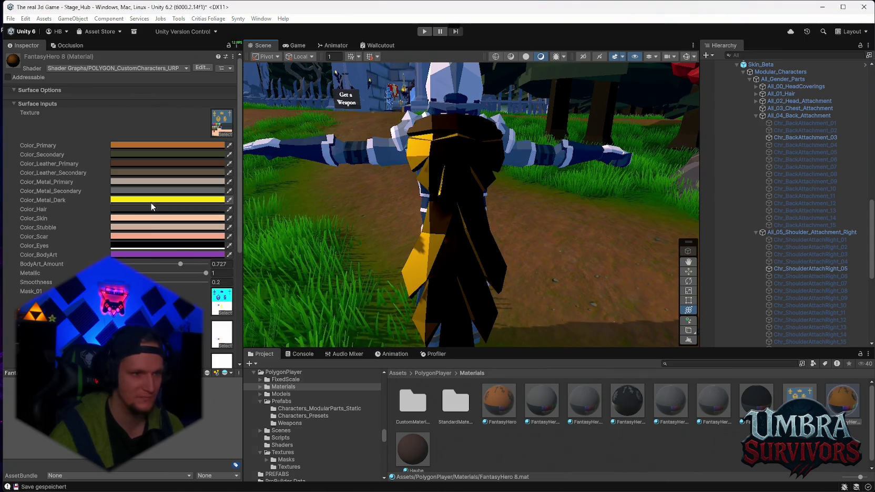
pyautogui.hotkey('ctrl', 'v')
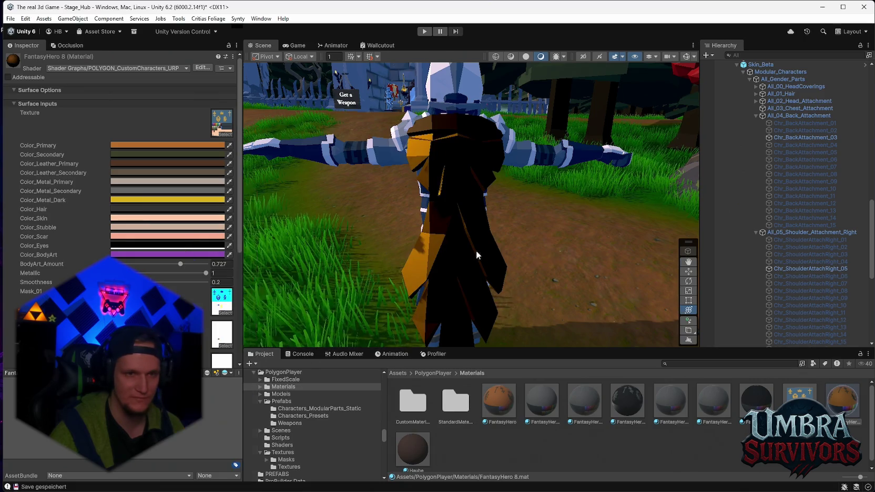
pyautogui.scroll(3, 482, 251)
pyautogui.moveTo(480, 243); pyautogui.dragTo(600, 227)
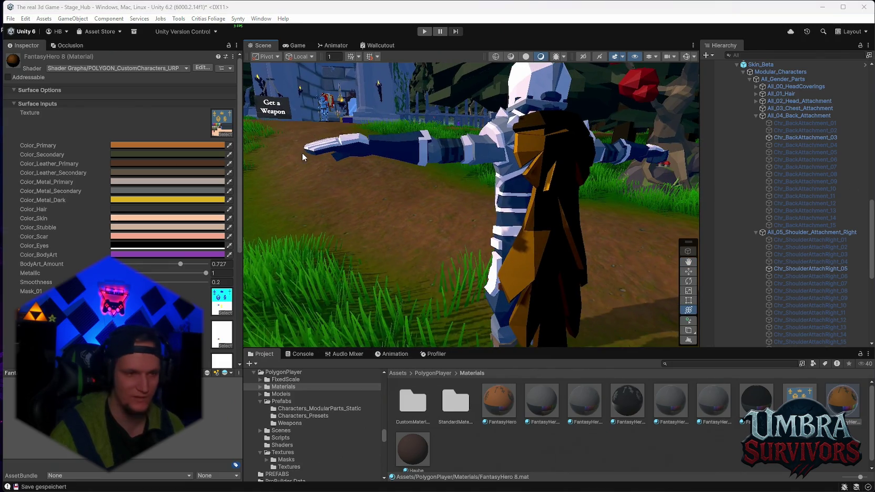
pyautogui.click(132, 198)
pyautogui.click(216, 389)
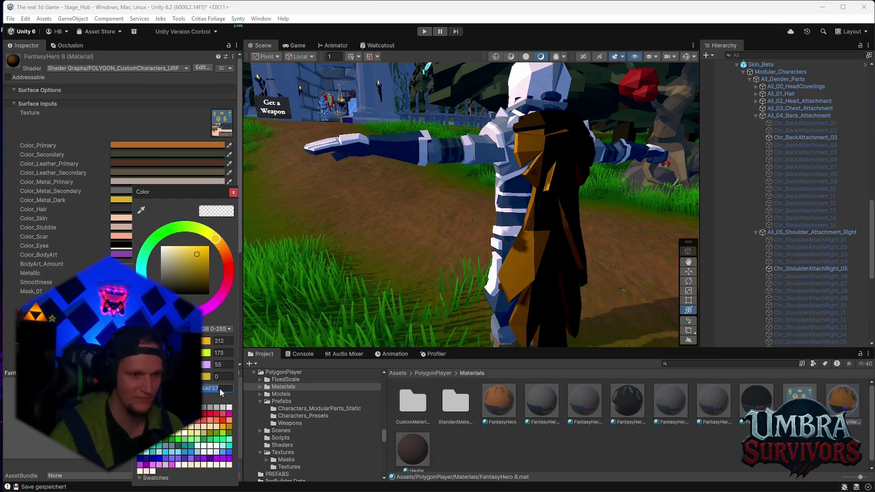
pyautogui.write('FFD700')
pyautogui.moveTo(378, 221)
pyautogui.mouseDown()
pyautogui.moveTo(436, 217)
pyautogui.moveTo(390, 193)
pyautogui.moveTo(457, 229)
pyautogui.moveTo(510, 243)
pyautogui.moveTo(502, 230)
pyautogui.mouseUp()
pyautogui.scroll(5, 781, 216)
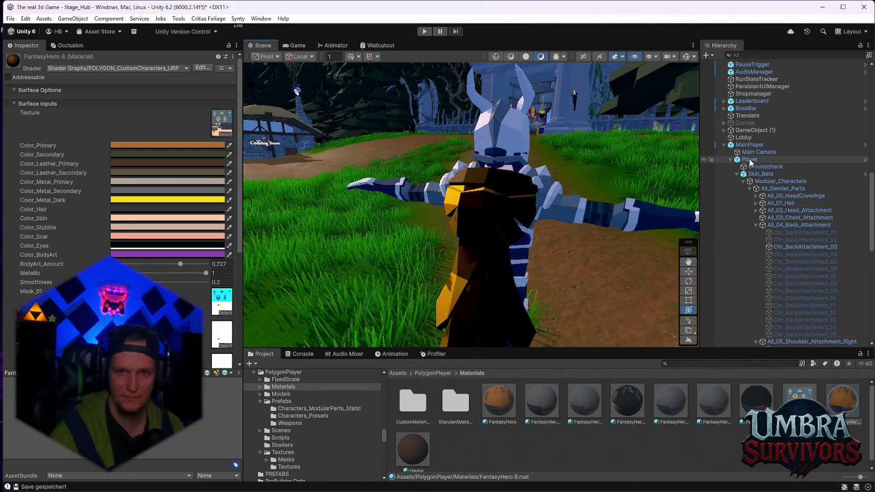
# Select MainPlayer, frame it with F, and orbit to view it from behind.
pyautogui.click(750, 145)
pyautogui.press('f')
pyautogui.moveTo(521, 339)
pyautogui.mouseDown()
pyautogui.moveTo(492, 289)
pyautogui.moveTo(383, 275)
pyautogui.moveTo(603, 223)
pyautogui.moveTo(532, 191)
pyautogui.mouseUp()
pyautogui.scroll(4, 602, 224)
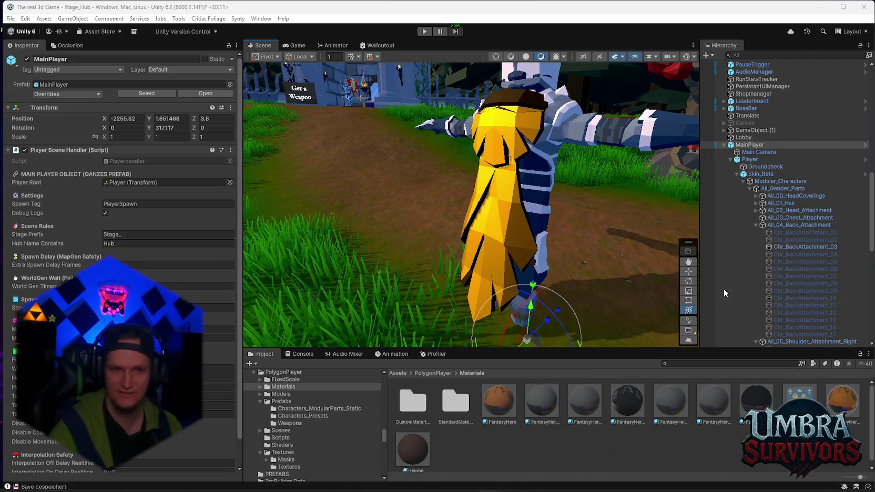
# Compare the paler E5CD90 against FFD700 with undo/redo, keeping Color_Metal_Dark at FFD700.
pyautogui.click(841, 403)
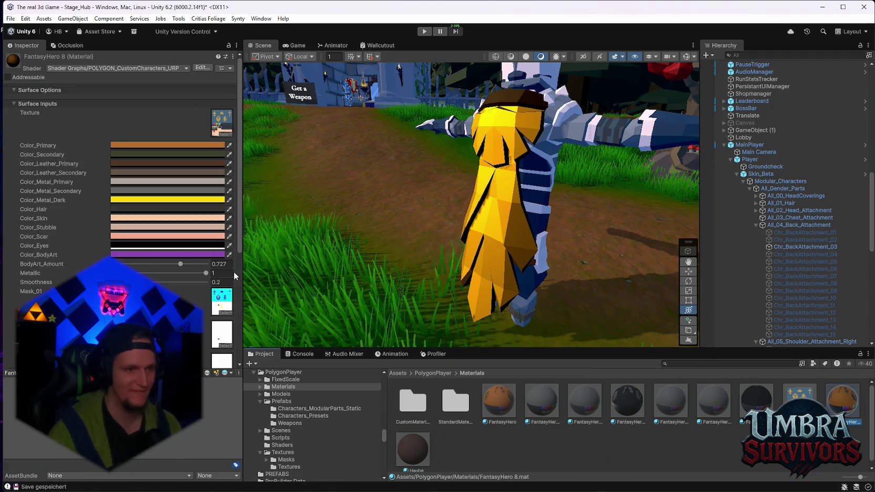
pyautogui.click(148, 199)
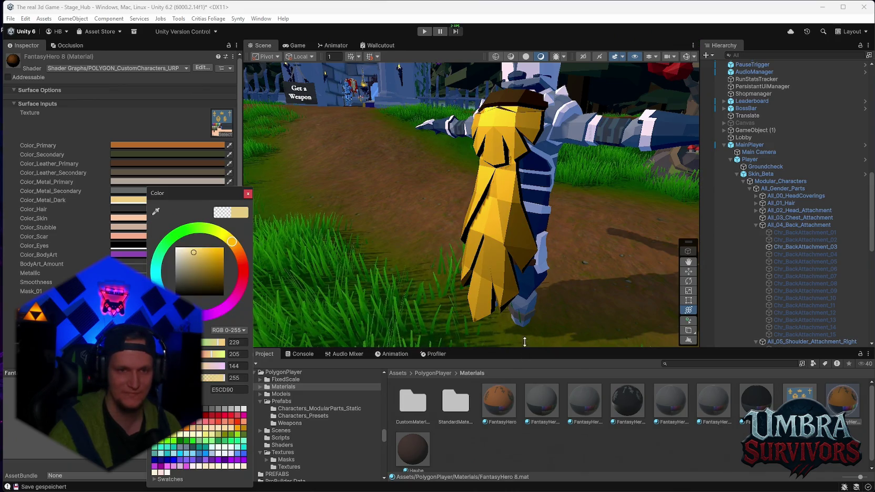
pyautogui.hotkey('ctrl', 'z')
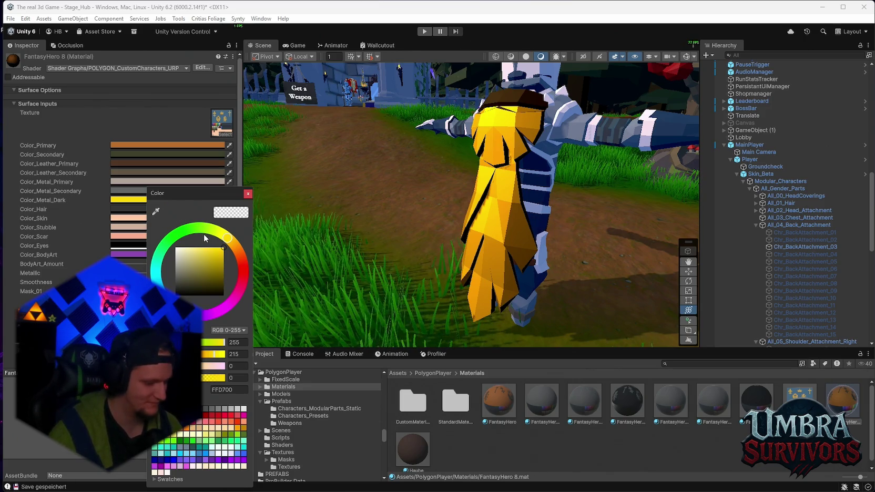
pyautogui.hotkey('ctrl', 'y')
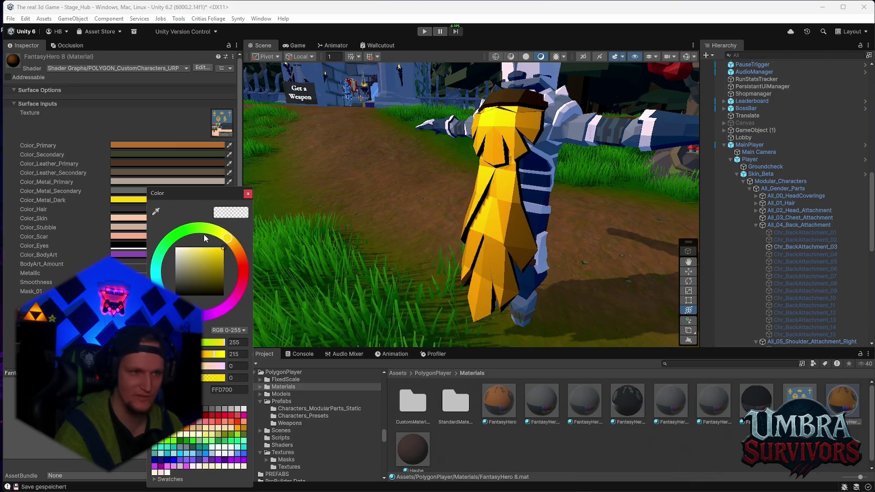
pyautogui.hotkey('ctrl', 'z')
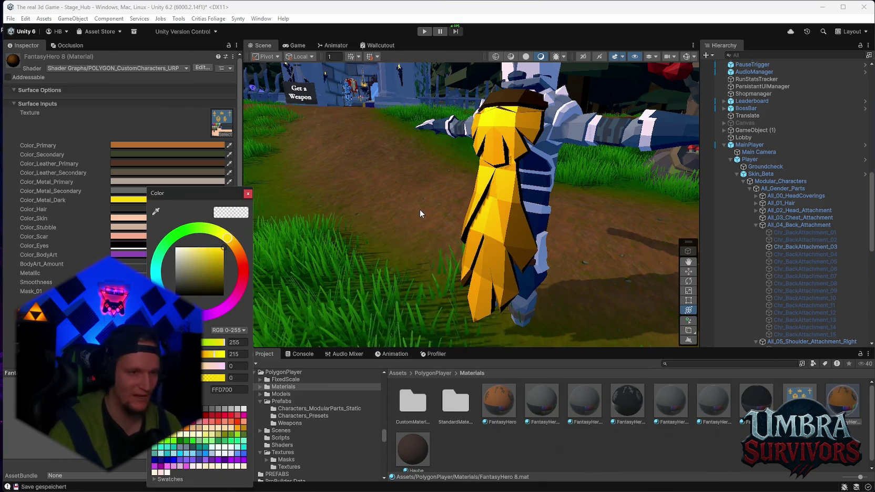
# Close the colour picker and set FantasyHero 8's Smoothness to 0.205.
pyautogui.moveTo(400, 185); pyautogui.dragTo(390, 190)
pyautogui.moveTo(131, 282)
pyautogui.mouseDown()
pyautogui.moveTo(195, 283)
pyautogui.moveTo(132, 282)
pyautogui.mouseUp()
pyautogui.moveTo(485, 243)
pyautogui.mouseDown()
pyautogui.moveTo(532, 249)
pyautogui.moveTo(526, 257)
pyautogui.moveTo(559, 250)
pyautogui.moveTo(476, 247)
pyautogui.moveTo(459, 236)
pyautogui.mouseUp()
pyautogui.press('y')
pyautogui.scroll(-5, 464, 242)
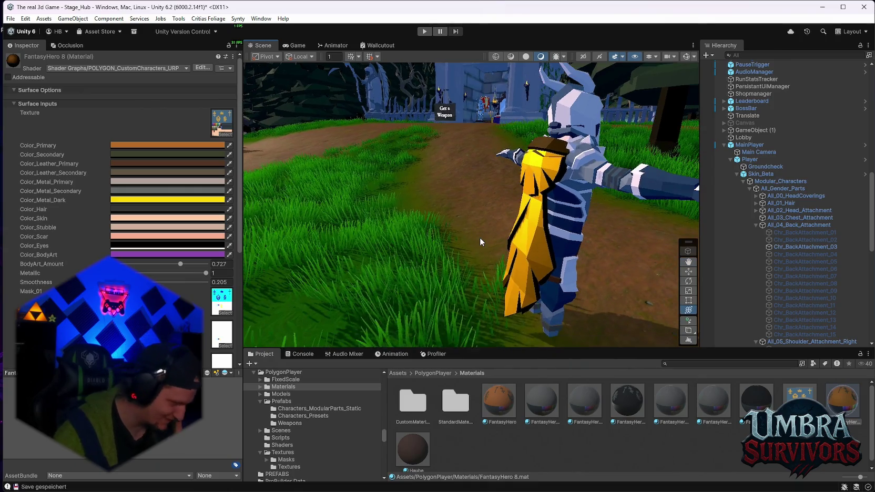
# Orbit around the armoured character toward the temple and gate, then reselect FantasyHero 8.
pyautogui.moveTo(544, 245)
pyautogui.mouseDown()
pyautogui.moveTo(572, 219)
pyautogui.moveTo(522, 206)
pyautogui.moveTo(383, 251)
pyautogui.moveTo(506, 223)
pyautogui.mouseUp()
pyautogui.scroll(1, 506, 223)
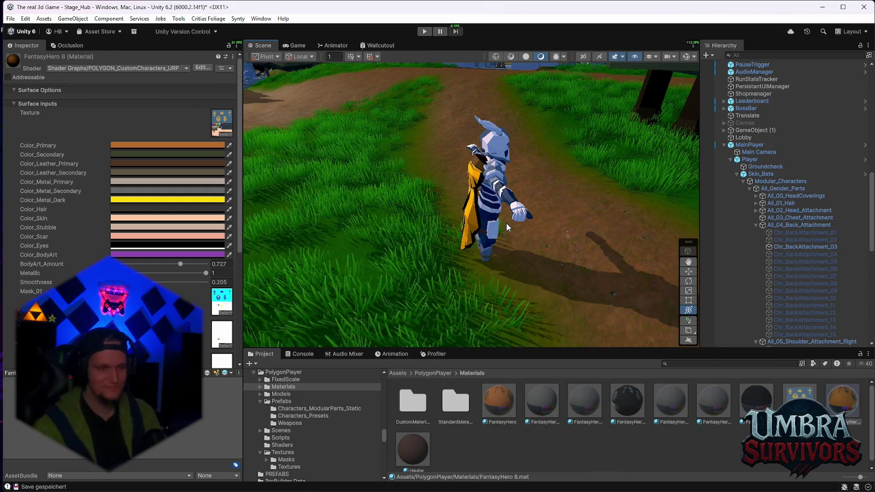
pyautogui.moveTo(505, 222); pyautogui.dragTo(515, 137)
pyautogui.moveTo(479, 235)
pyautogui.mouseDown()
pyautogui.moveTo(545, 175)
pyautogui.moveTo(518, 254)
pyautogui.moveTo(506, 243)
pyautogui.moveTo(385, 268)
pyautogui.moveTo(511, 250)
pyautogui.moveTo(336, 262)
pyautogui.moveTo(455, 263)
pyautogui.mouseUp()
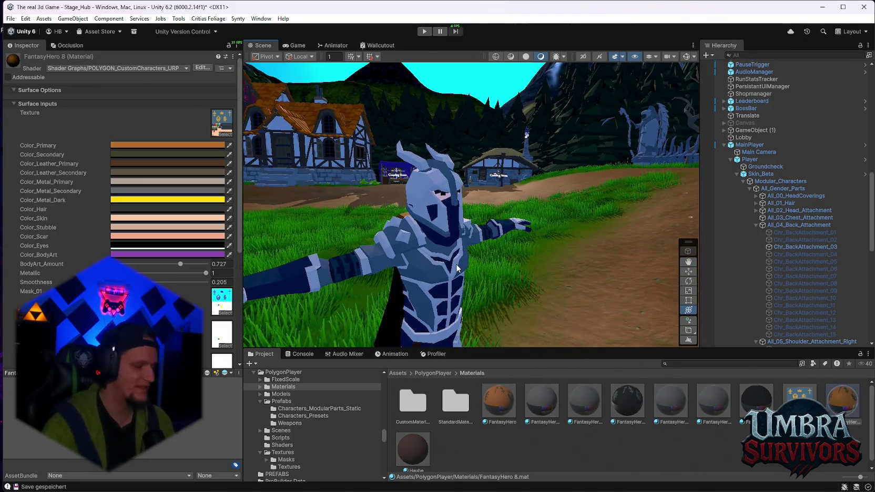
pyautogui.moveTo(406, 215)
pyautogui.mouseDown()
pyautogui.moveTo(424, 205)
pyautogui.moveTo(503, 234)
pyautogui.moveTo(494, 247)
pyautogui.moveTo(476, 239)
pyautogui.moveTo(505, 247)
pyautogui.mouseUp()
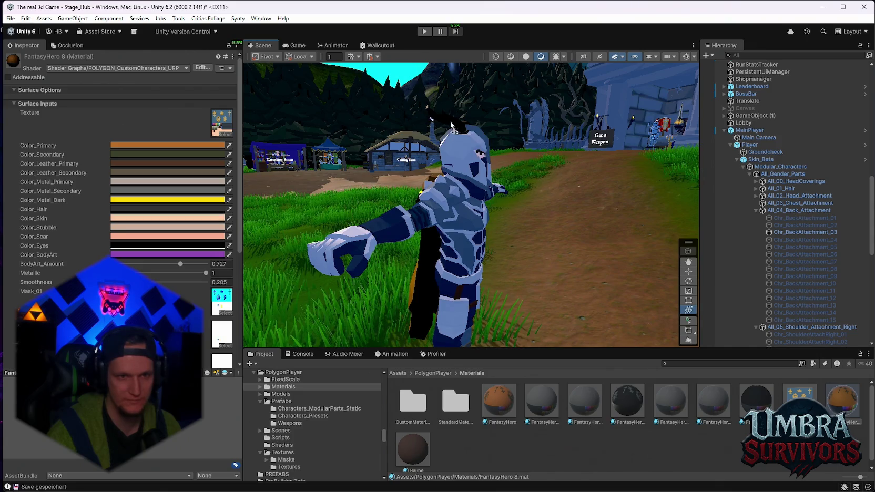
pyautogui.moveTo(474, 174)
pyautogui.mouseDown()
pyautogui.moveTo(506, 216)
pyautogui.moveTo(429, 260)
pyautogui.moveTo(473, 232)
pyautogui.moveTo(558, 200)
pyautogui.moveTo(372, 262)
pyautogui.moveTo(381, 243)
pyautogui.moveTo(363, 235)
pyautogui.moveTo(470, 238)
pyautogui.moveTo(452, 221)
pyautogui.moveTo(475, 181)
pyautogui.mouseUp()
pyautogui.click(413, 237)
pyautogui.click(843, 404)
# Check Color_Metal_Dark's yellow, then paste FFD700 into Color_Leather_Primary.
pyautogui.click(146, 164)
pyautogui.click(131, 199)
pyautogui.click(131, 200)
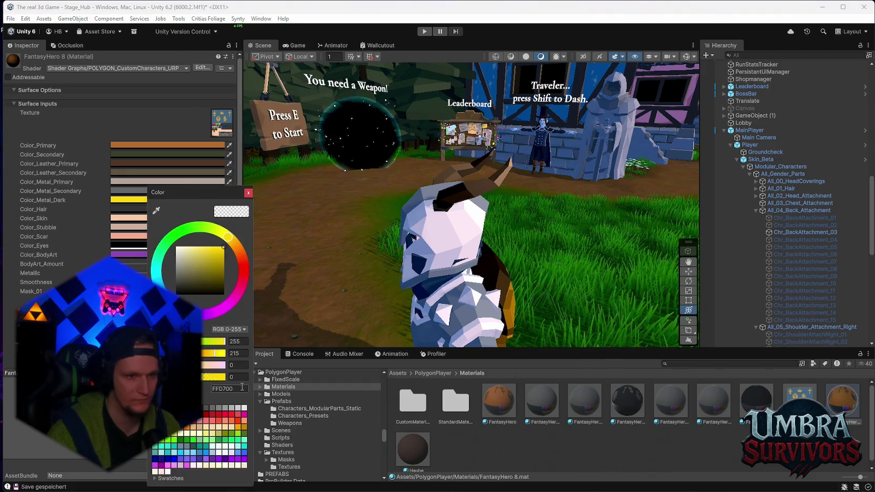
pyautogui.click(248, 194)
pyautogui.click(134, 163)
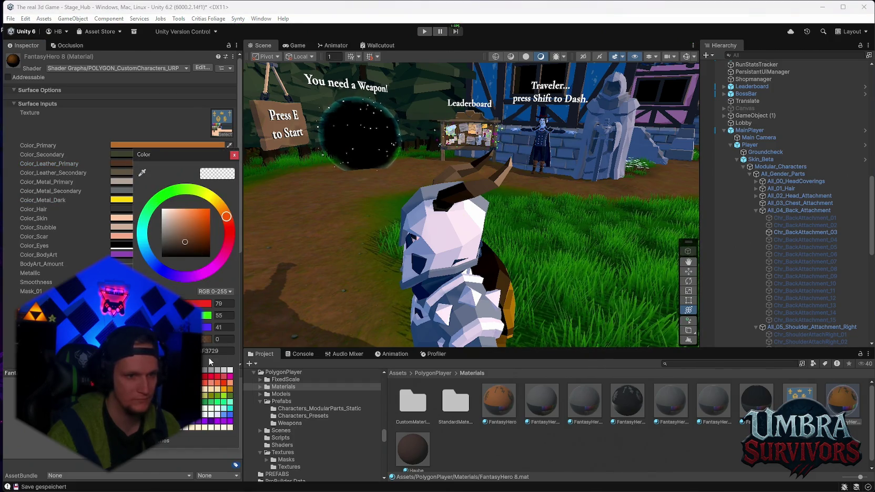
pyautogui.write('FFD700')
pyautogui.click(234, 156)
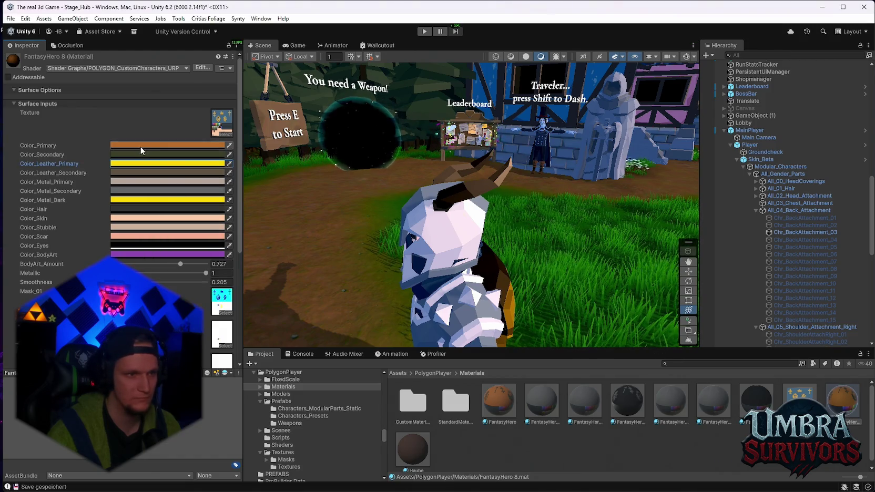
# Set Color_Primary to yellow FFD700, keeping Color_Leather_Secondary grey-brown 5F5447.
pyautogui.click(173, 145)
pyautogui.click(225, 336)
pyautogui.write('FFD700')
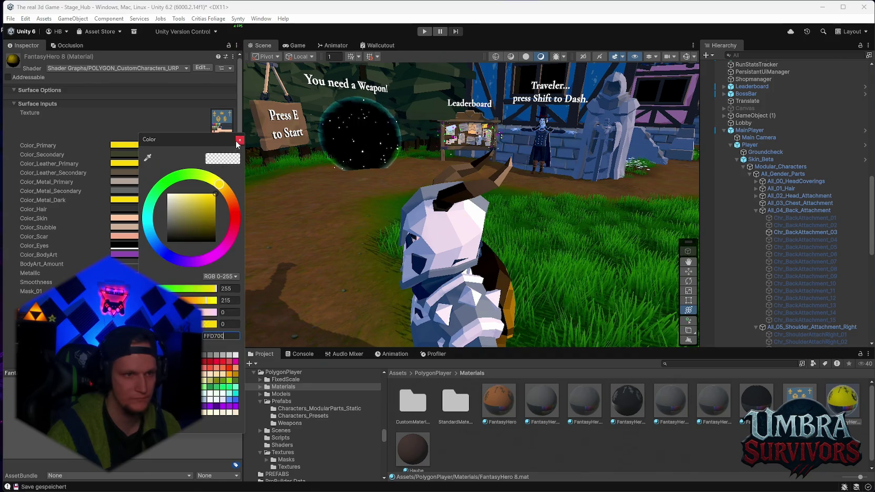
pyautogui.click(239, 141)
pyautogui.click(141, 172)
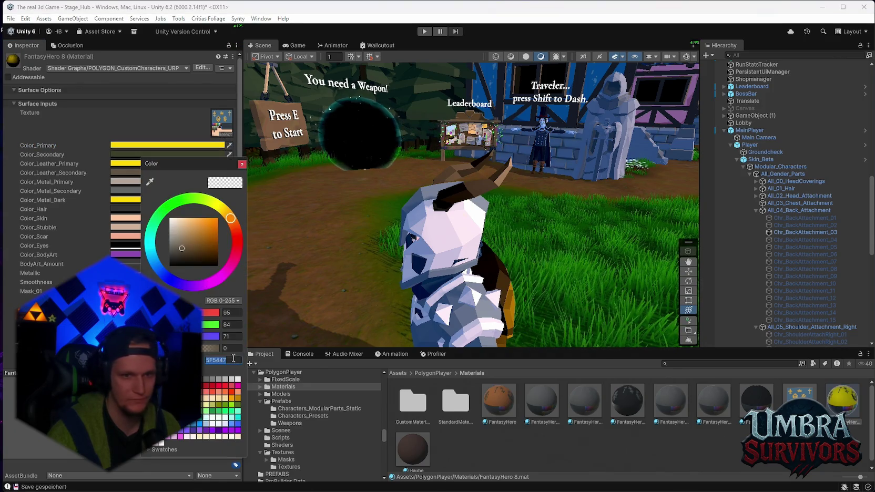
pyautogui.write('FFD700')
pyautogui.hotkey('ctrl', 'z')
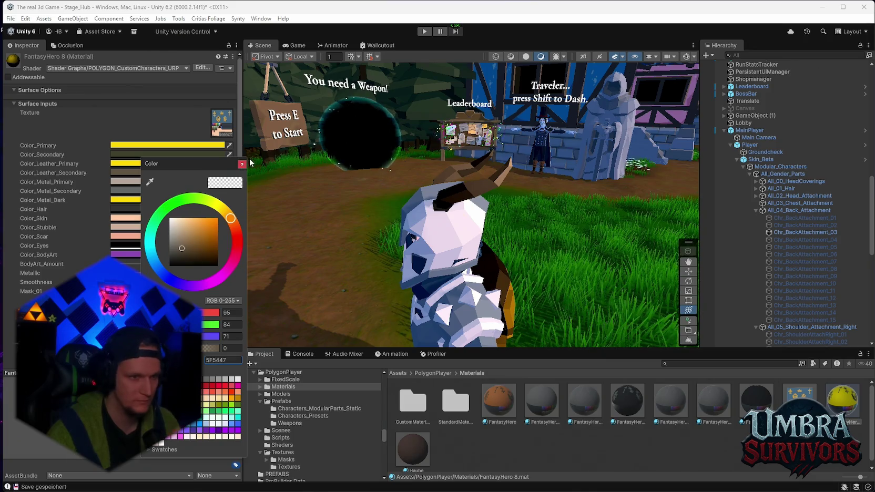
pyautogui.click(241, 165)
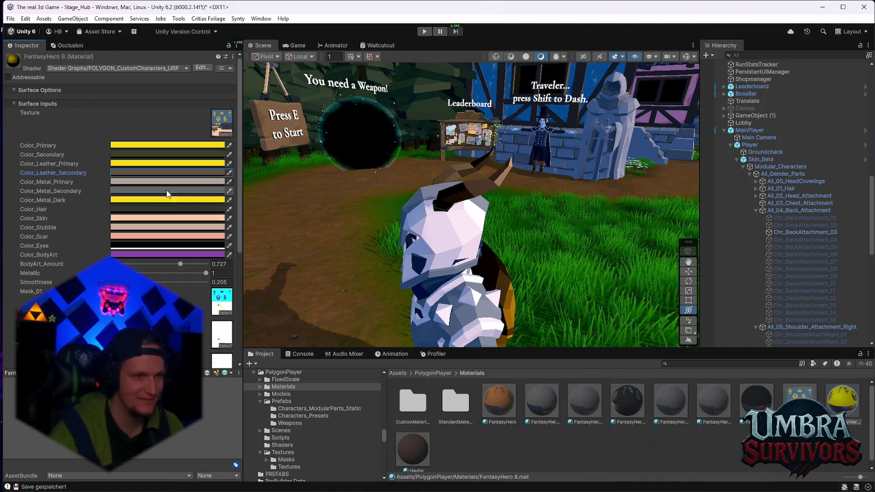
# Darken Color_Hair to near-black after briefly trying a reddish tone.
pyautogui.click(131, 242)
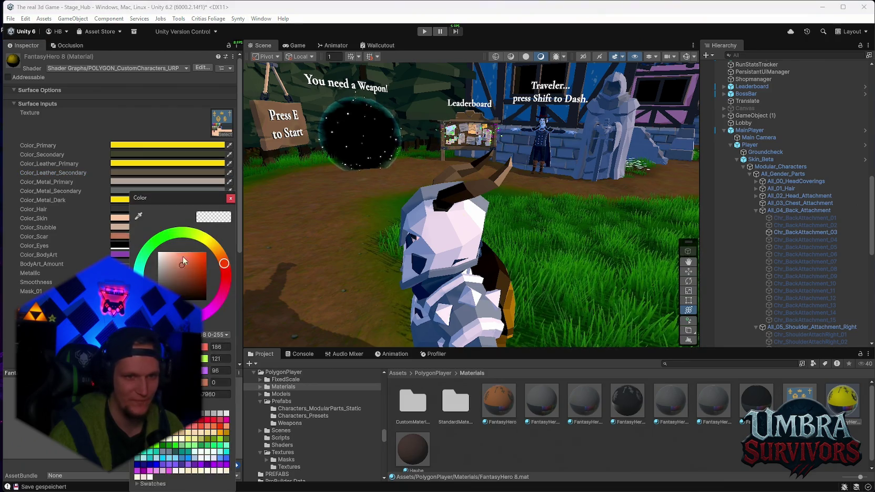
pyautogui.click(145, 227)
pyautogui.click(125, 218)
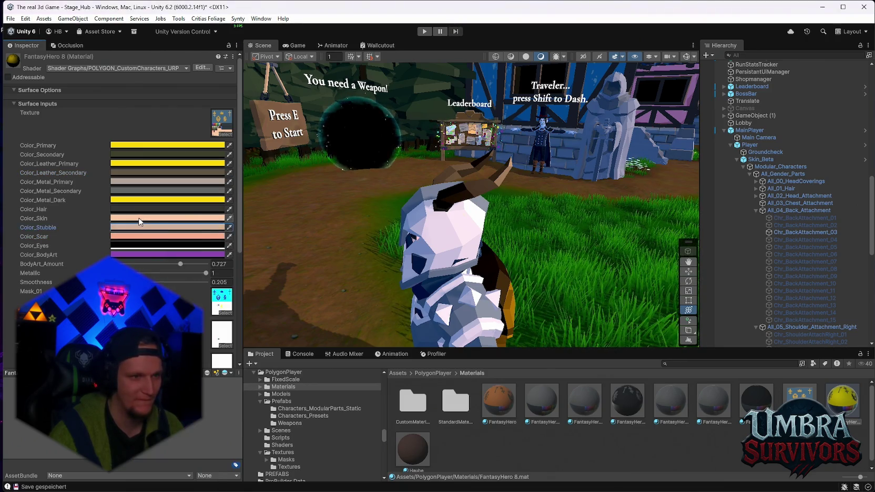
pyautogui.click(125, 209)
pyautogui.moveTo(192, 259); pyautogui.dragTo(196, 294)
pyautogui.click(161, 217)
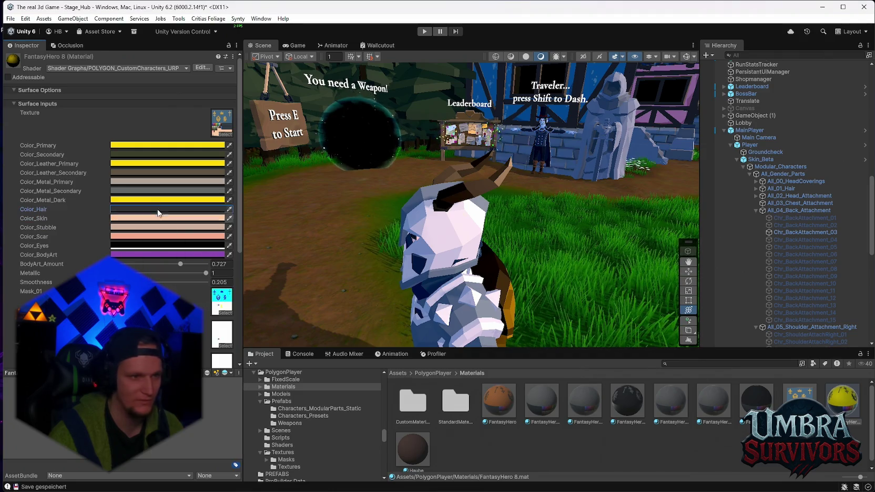
# Make Color_Metal_Primary the same yellow, leaving Color_Metal_Secondary unchanged.
pyautogui.click(132, 192)
pyautogui.press('Escape')
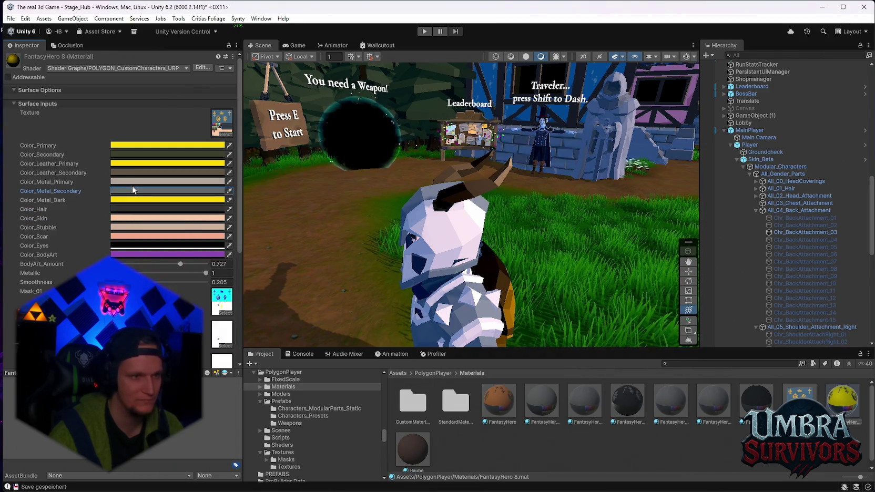
pyautogui.click(130, 183)
pyautogui.click(196, 266)
pyautogui.moveTo(189, 230); pyautogui.dragTo(166, 244)
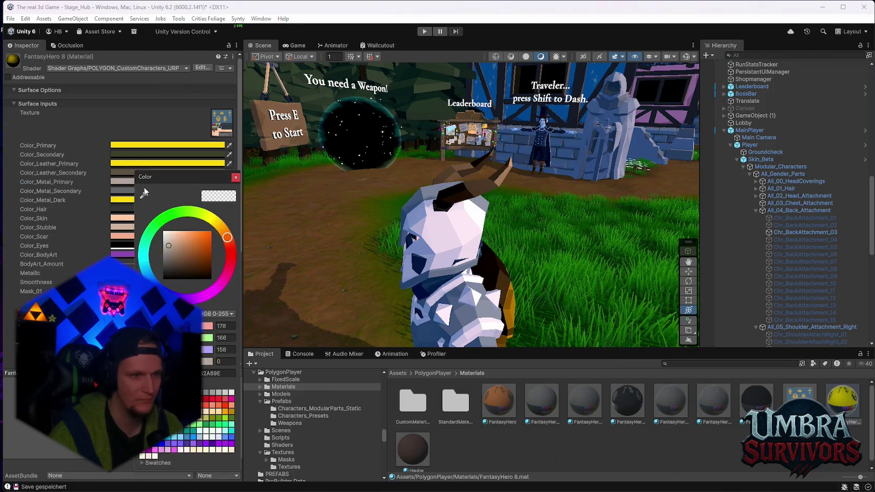
pyautogui.click(143, 195)
pyautogui.click(224, 166)
pyautogui.click(236, 177)
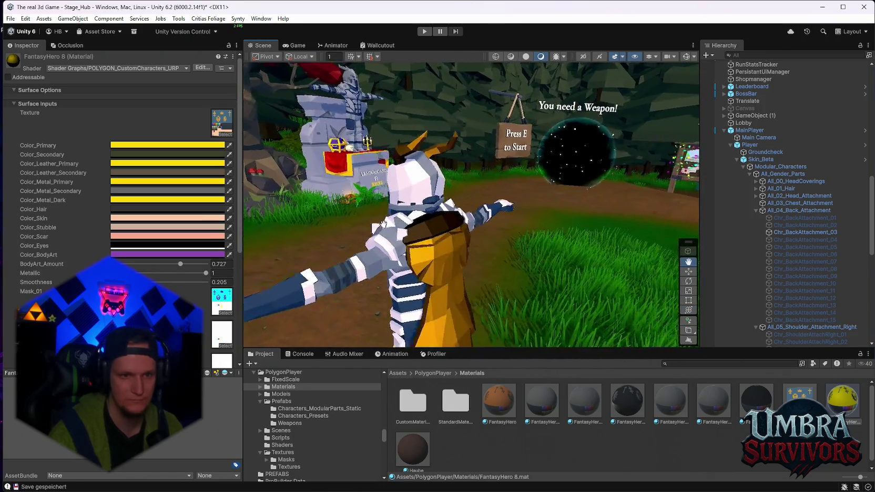
pyautogui.moveTo(496, 213)
pyautogui.mouseDown()
pyautogui.moveTo(382, 240)
pyautogui.moveTo(477, 227)
pyautogui.moveTo(444, 208)
pyautogui.mouseUp()
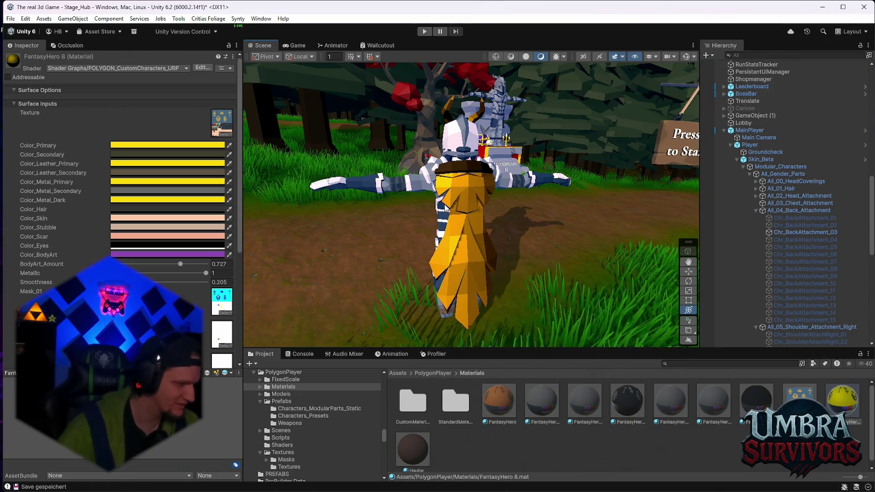
pyautogui.moveTo(445, 208)
pyautogui.mouseDown()
pyautogui.moveTo(381, 209)
pyautogui.moveTo(446, 249)
pyautogui.mouseUp()
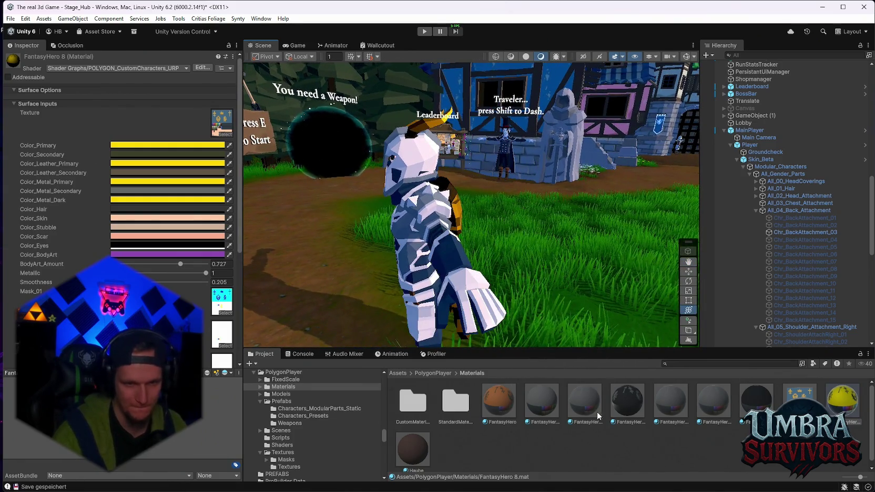
pyautogui.moveTo(509, 316)
pyautogui.mouseDown()
pyautogui.moveTo(509, 273)
pyautogui.moveTo(548, 278)
pyautogui.mouseUp()
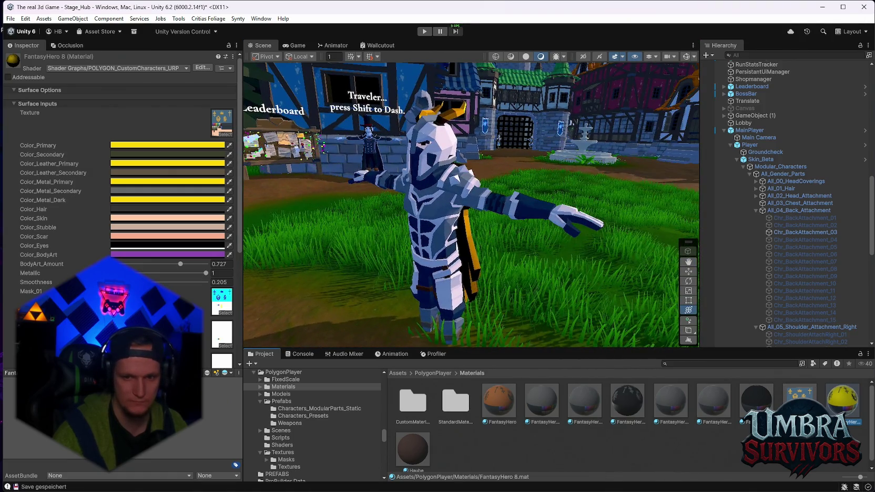
pyautogui.hotkey('ctrl', 'd')
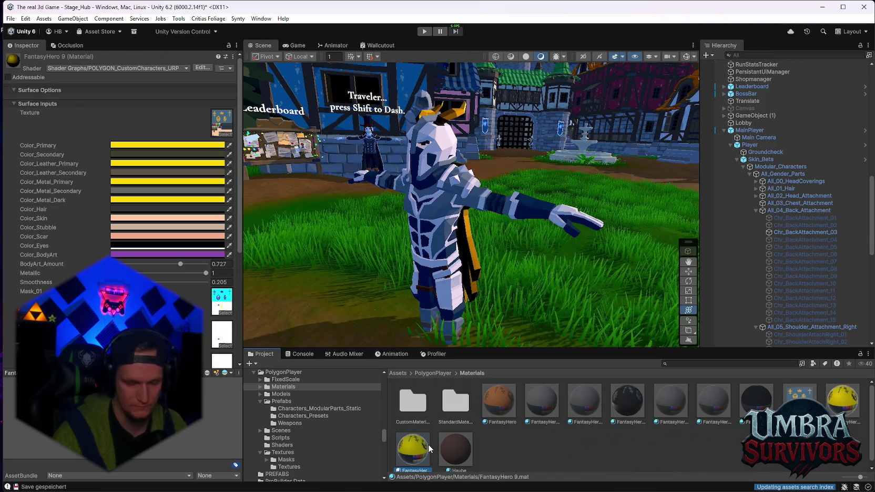
pyautogui.click(496, 410)
pyautogui.hotkey('ctrl', 'd')
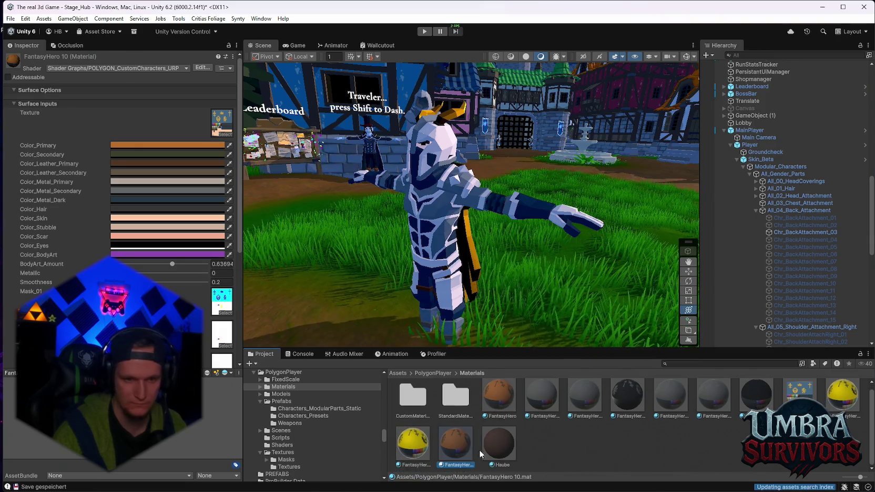
pyautogui.scroll(2, 480, 227)
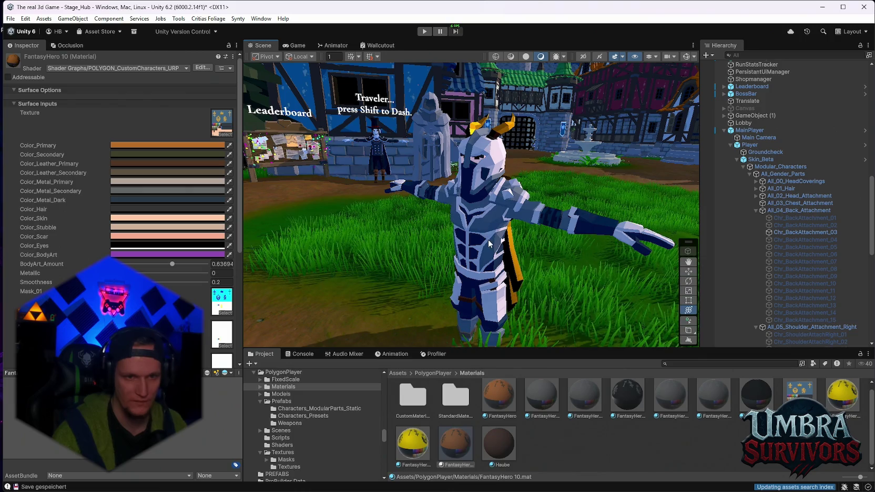
pyautogui.moveTo(275, 244); pyautogui.dragTo(611, 233)
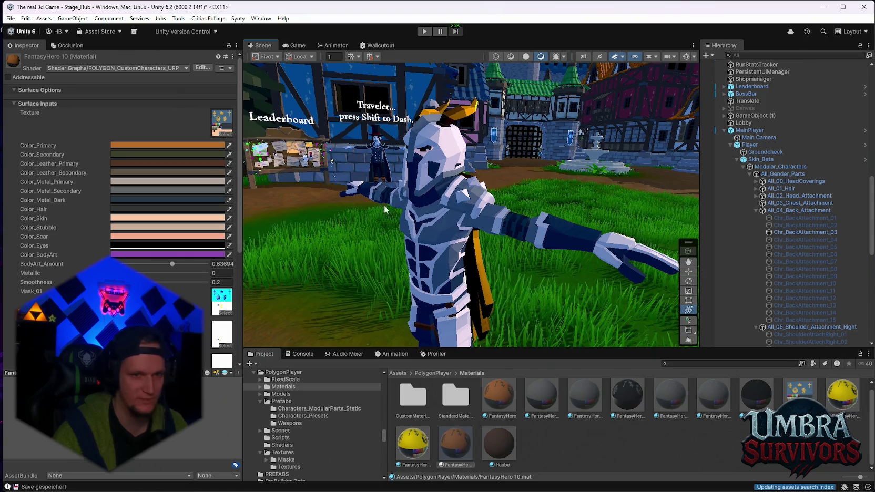
# Discard the light blue Color_Metal_Dark change and orbit around the T-posed character.
pyautogui.click(153, 200)
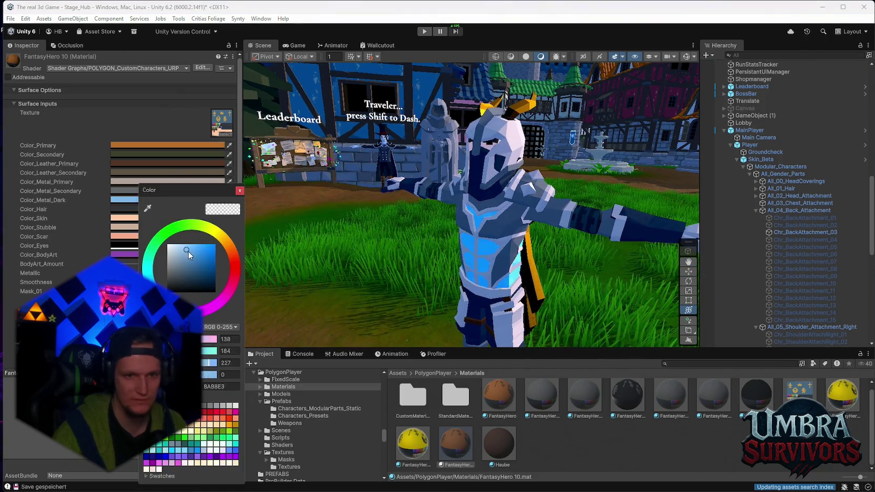
pyautogui.press('Escape')
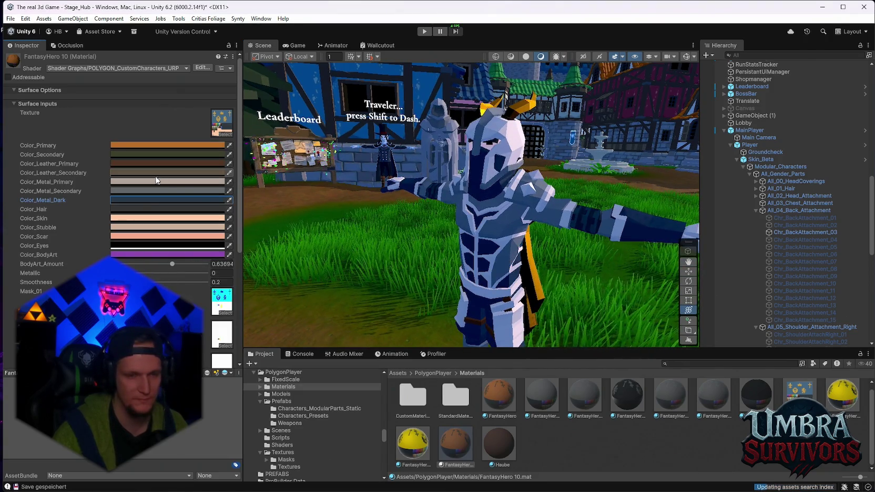
pyautogui.scroll(-1, 465, 310)
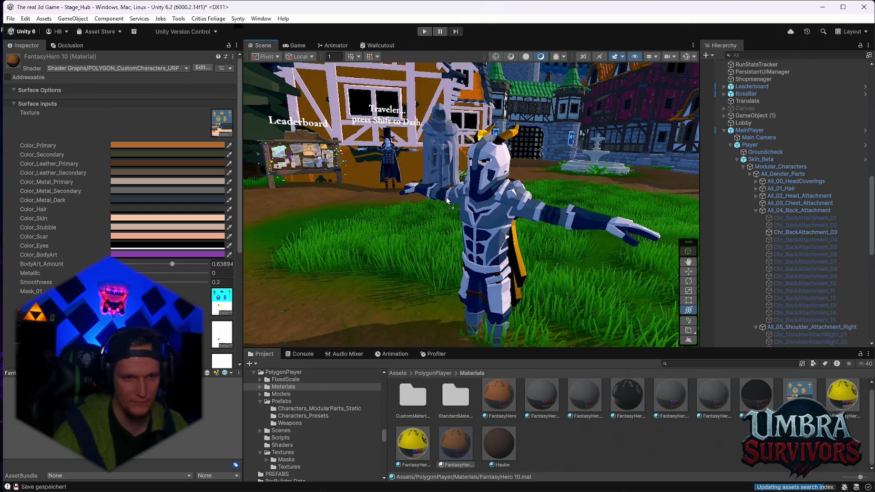
pyautogui.moveTo(451, 442); pyautogui.dragTo(425, 289)
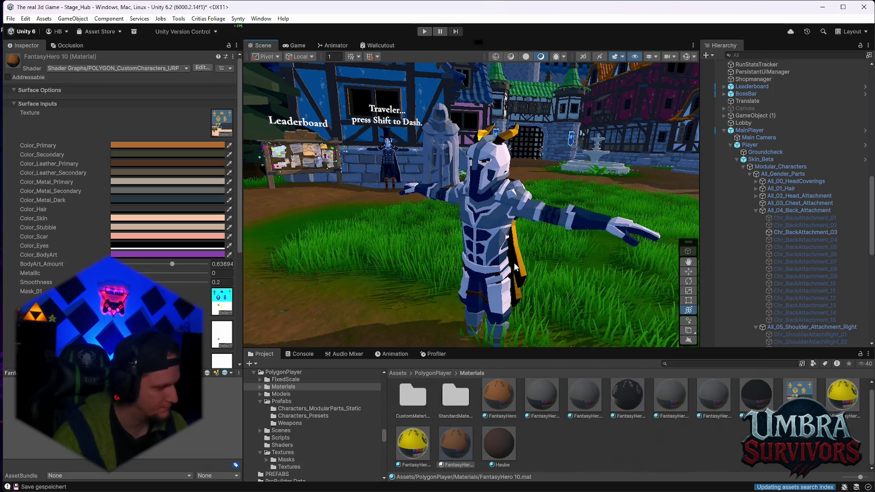
pyautogui.moveTo(515, 266)
pyautogui.mouseDown()
pyautogui.moveTo(372, 285)
pyautogui.moveTo(419, 219)
pyautogui.moveTo(342, 226)
pyautogui.mouseUp()
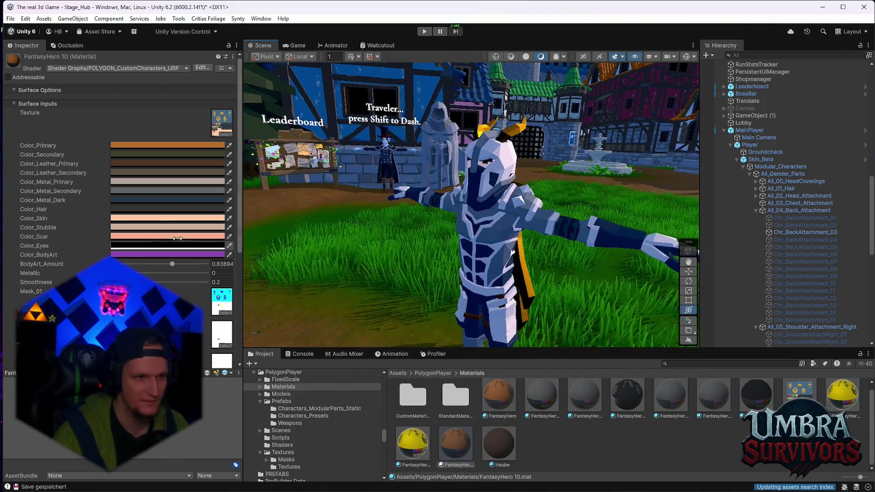
# Drag FantasyHero 10's Color_Metal_Dark toward black and reframe the view on the knight.
pyautogui.click(135, 200)
pyautogui.moveTo(368, 265)
pyautogui.mouseDown()
pyautogui.moveTo(389, 271)
pyautogui.moveTo(389, 284)
pyautogui.moveTo(364, 263)
pyautogui.moveTo(567, 255)
pyautogui.moveTo(475, 243)
pyautogui.moveTo(411, 252)
pyautogui.moveTo(400, 263)
pyautogui.mouseUp()
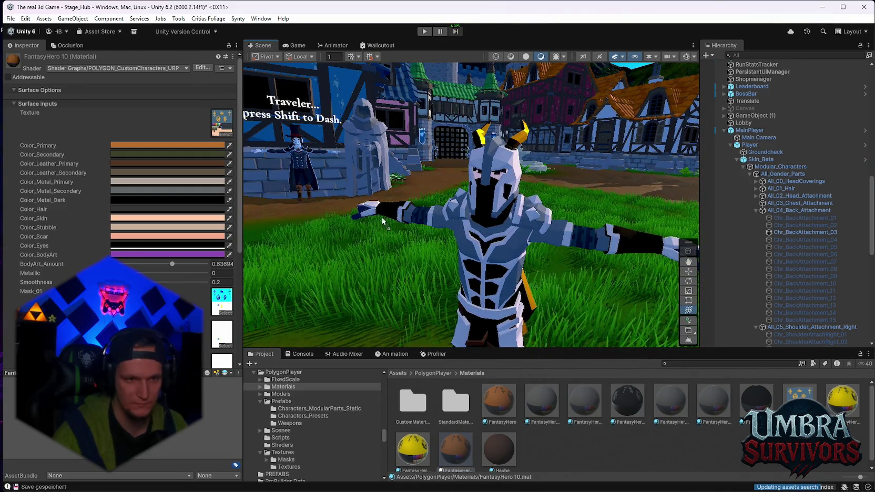
pyautogui.moveTo(458, 230); pyautogui.dragTo(489, 411)
pyautogui.moveTo(544, 245); pyautogui.dragTo(464, 389)
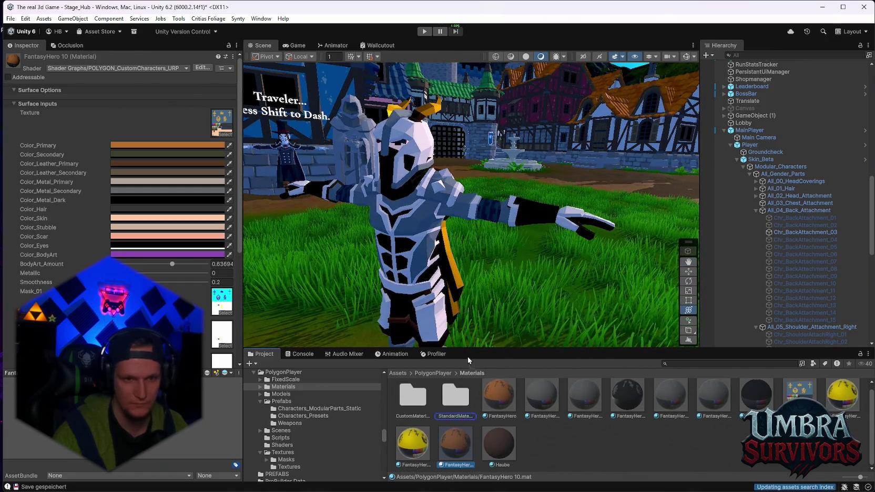
pyautogui.moveTo(482, 213)
pyautogui.mouseDown()
pyautogui.moveTo(499, 251)
pyautogui.moveTo(451, 321)
pyautogui.mouseUp()
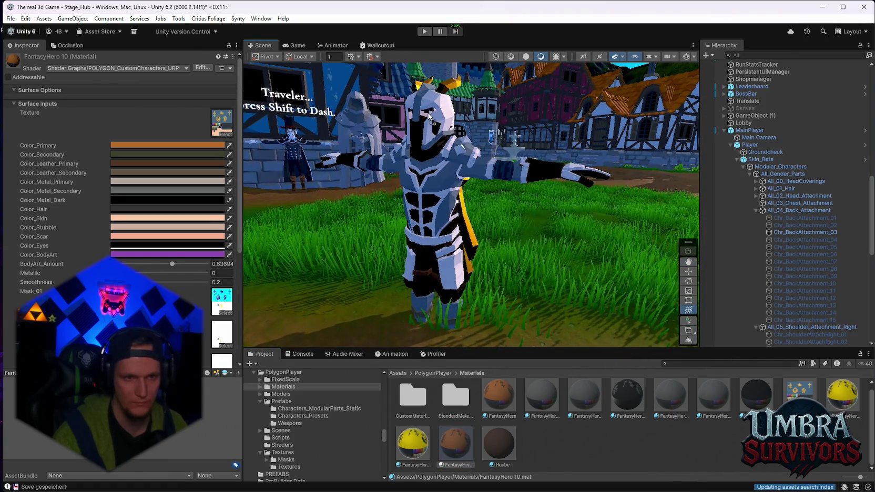
pyautogui.moveTo(429, 117); pyautogui.dragTo(295, 200)
pyautogui.click(136, 245)
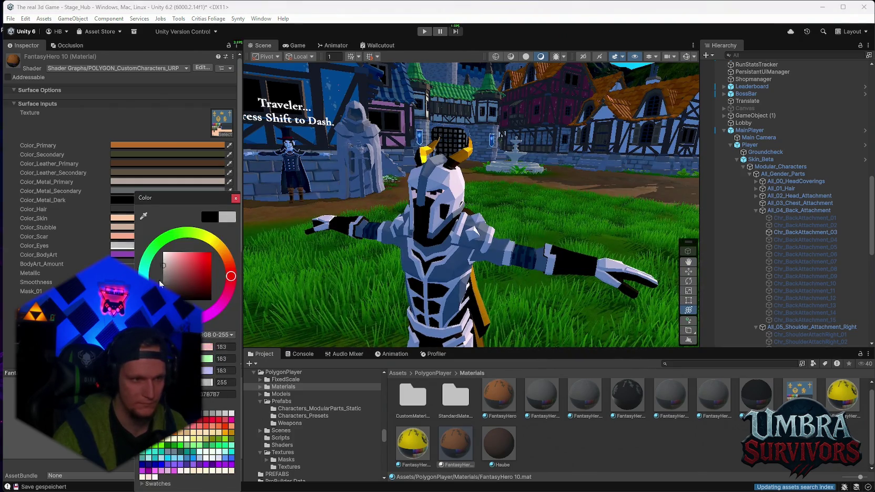
# Set Color_Metal_Dark to near-black 111111.
pyautogui.click(143, 216)
pyautogui.click(143, 222)
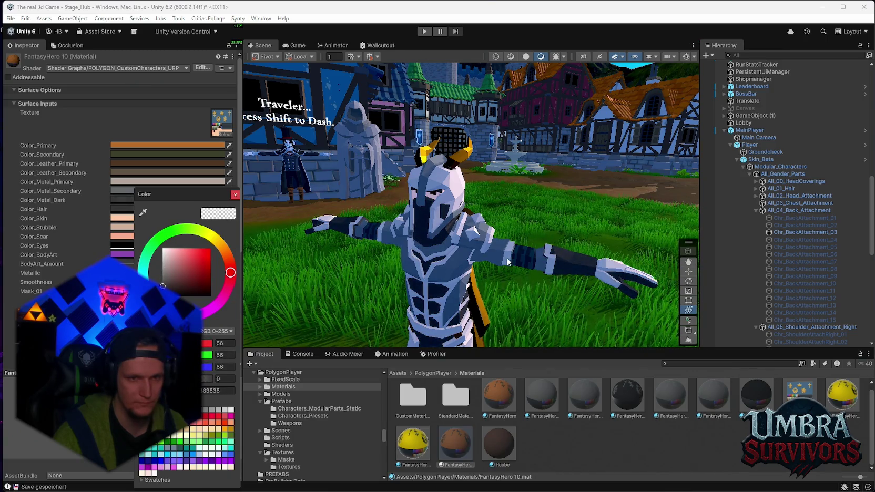
pyautogui.click(488, 262)
# Turn Color_Metal_Primary dark grey after trying brown, red and blue-teal hues.
pyautogui.click(138, 183)
pyautogui.moveTo(181, 248)
pyautogui.mouseDown()
pyautogui.moveTo(187, 235)
pyautogui.moveTo(165, 241)
pyautogui.moveTo(189, 260)
pyautogui.moveTo(184, 253)
pyautogui.moveTo(142, 266)
pyautogui.moveTo(139, 251)
pyautogui.mouseUp()
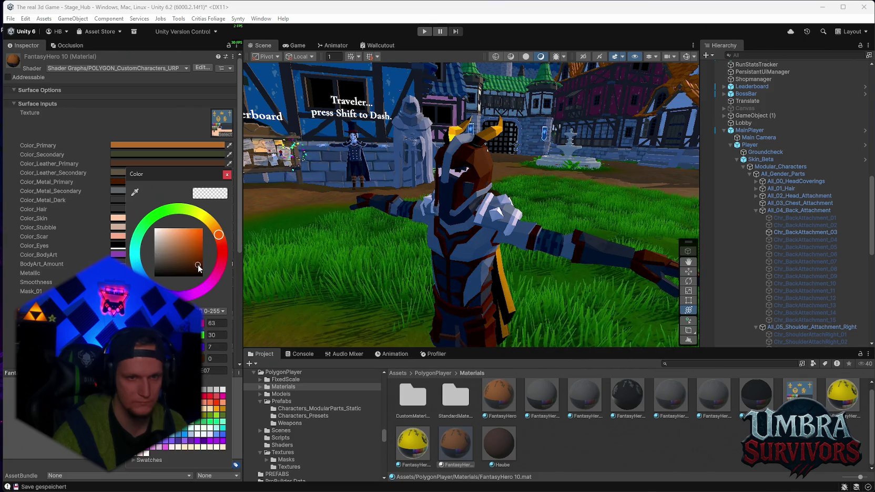
pyautogui.click(219, 239)
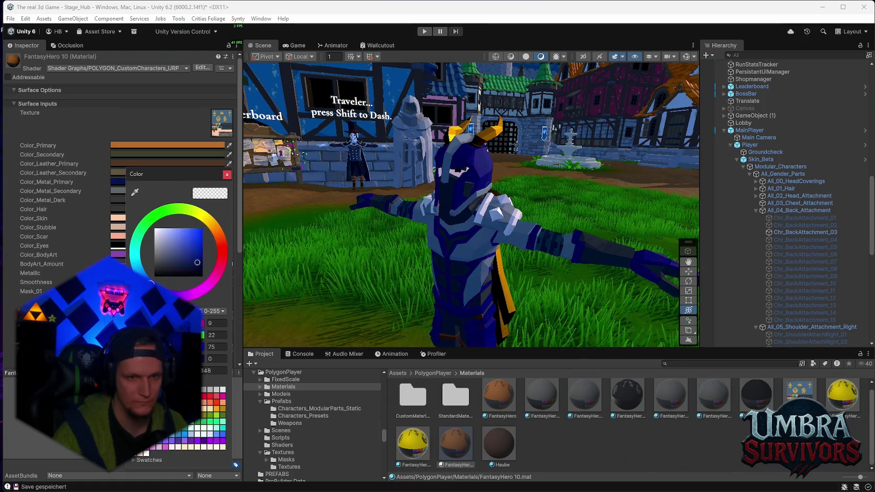
pyautogui.moveTo(152, 283); pyautogui.dragTo(134, 246)
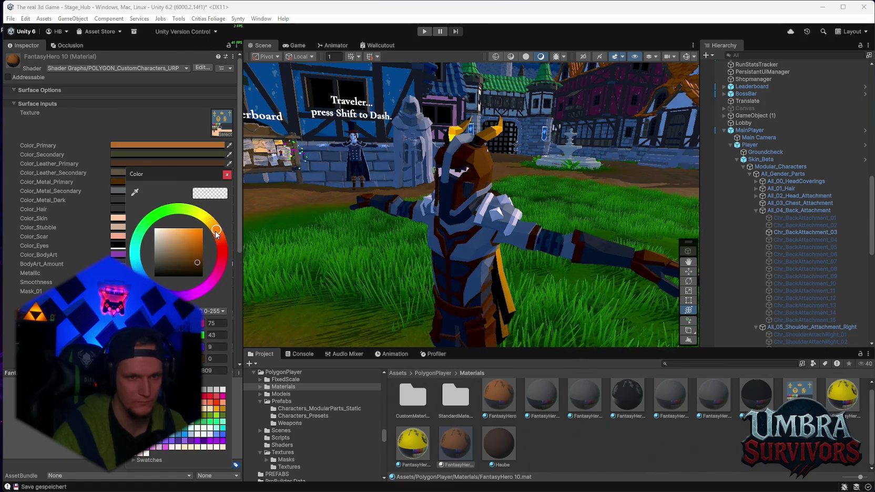
pyautogui.moveTo(165, 285)
pyautogui.mouseDown()
pyautogui.moveTo(143, 232)
pyautogui.moveTo(138, 270)
pyautogui.moveTo(135, 263)
pyautogui.mouseUp()
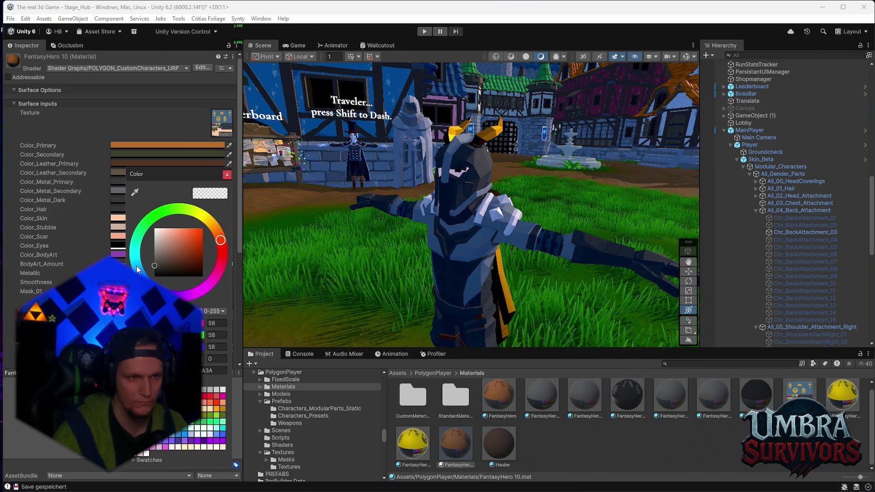
# Darken Color_Hair to near-black and check the knight from behind and front.
pyautogui.click(118, 213)
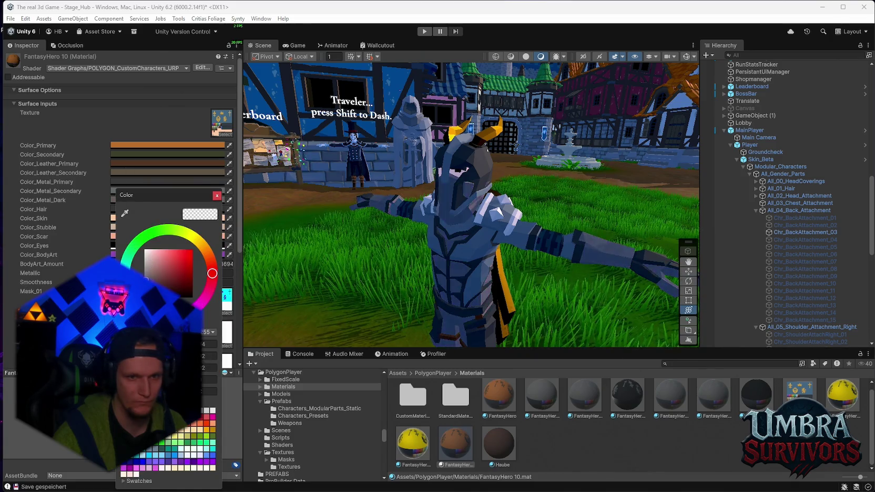
pyautogui.moveTo(146, 260)
pyautogui.mouseDown()
pyautogui.moveTo(145, 276)
pyautogui.moveTo(194, 293)
pyautogui.mouseUp()
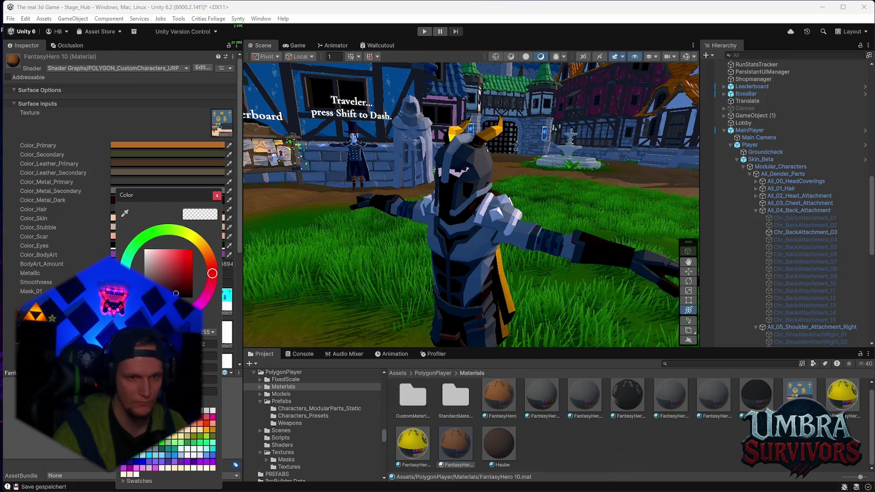
pyautogui.moveTo(368, 220)
pyautogui.mouseDown()
pyautogui.moveTo(500, 237)
pyautogui.moveTo(331, 219)
pyautogui.moveTo(410, 227)
pyautogui.mouseUp()
pyautogui.click(174, 200)
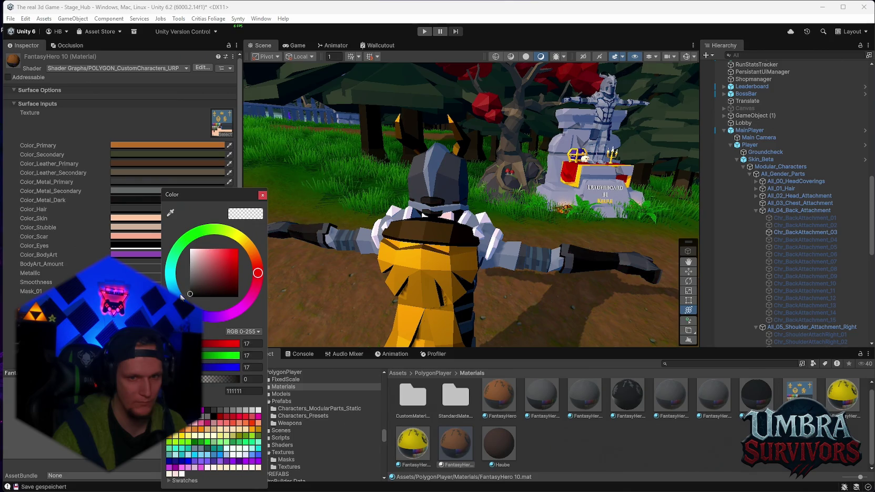
pyautogui.moveTo(461, 236)
pyautogui.mouseDown()
pyautogui.moveTo(495, 229)
pyautogui.moveTo(426, 224)
pyautogui.moveTo(464, 230)
pyautogui.moveTo(487, 251)
pyautogui.moveTo(579, 245)
pyautogui.mouseUp()
pyautogui.click(139, 227)
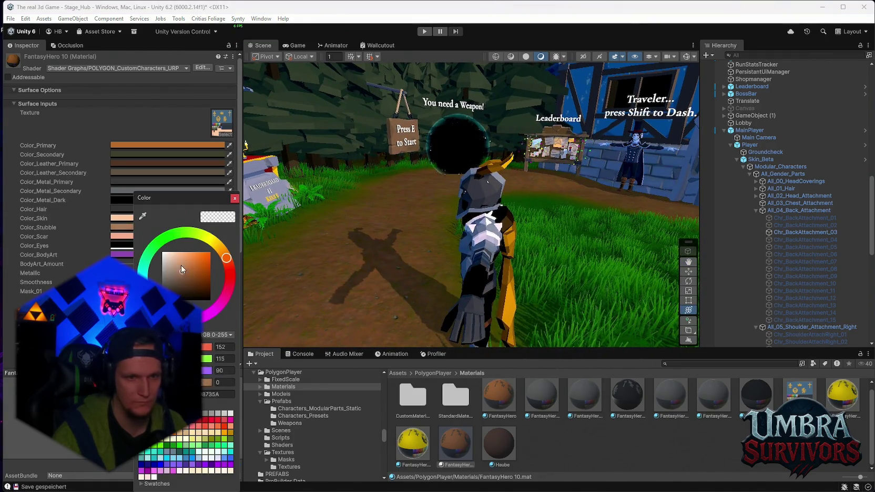
# Lighten Color_Stubble to a pale tan.
pyautogui.moveTo(143, 193); pyautogui.dragTo(152, 193)
pyautogui.click(188, 256)
pyautogui.click(147, 190)
# Make Color_Leather_Primary dark grey after trying a deep brown.
pyautogui.click(130, 174)
pyautogui.click(166, 171)
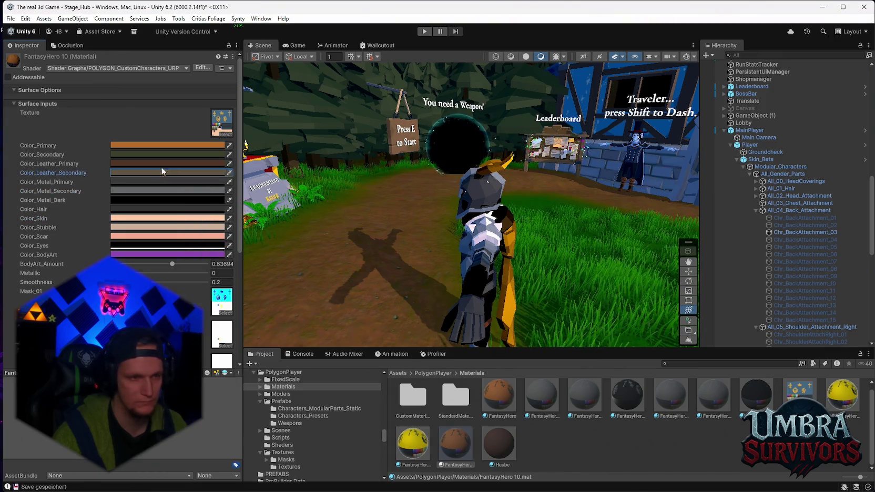
pyautogui.click(161, 164)
pyautogui.moveTo(210, 223); pyautogui.dragTo(219, 232)
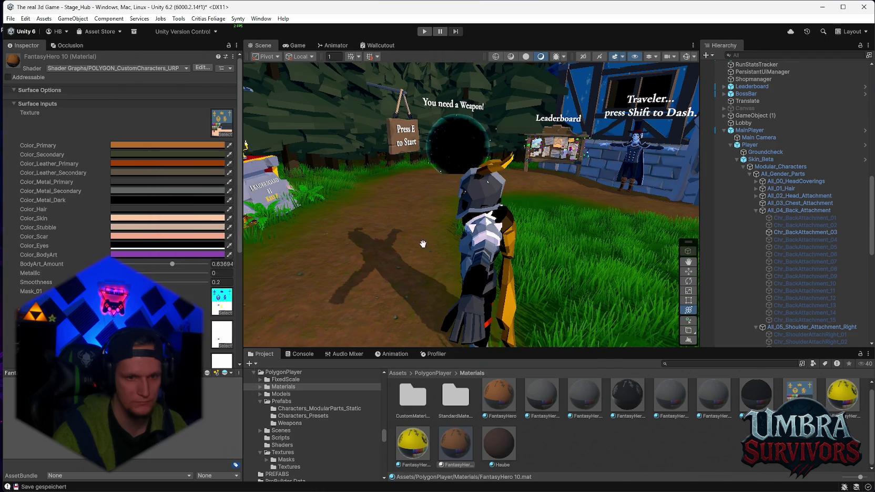
pyautogui.moveTo(420, 247); pyautogui.dragTo(410, 186)
pyautogui.click(132, 163)
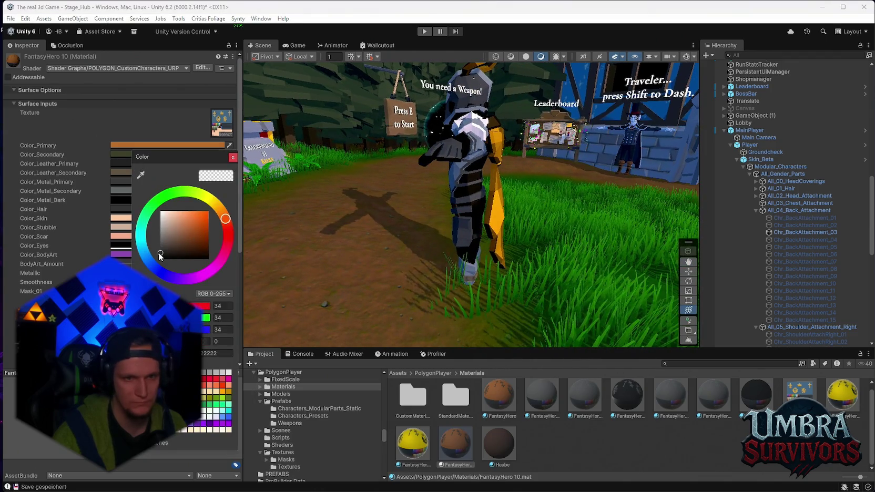
pyautogui.moveTo(181, 234); pyautogui.dragTo(151, 247)
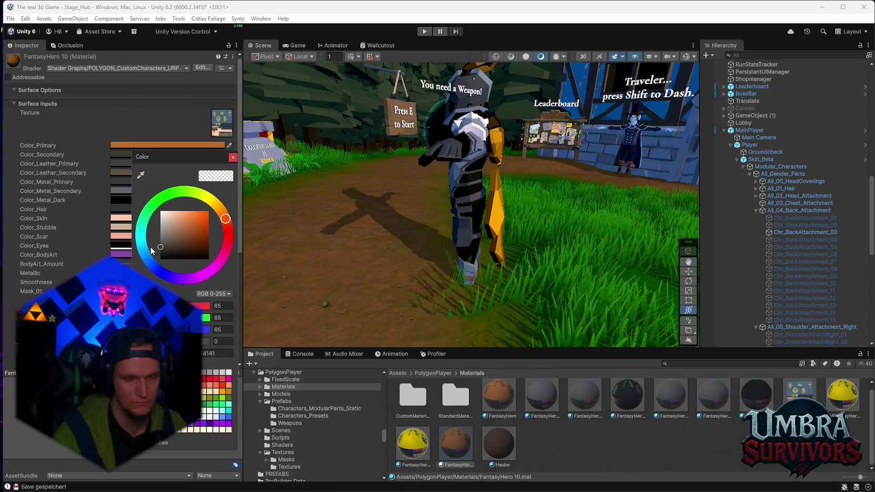
pyautogui.moveTo(379, 239); pyautogui.dragTo(535, 239)
pyautogui.moveTo(474, 273)
pyautogui.mouseDown()
pyautogui.moveTo(633, 175)
pyautogui.moveTo(380, 225)
pyautogui.mouseUp()
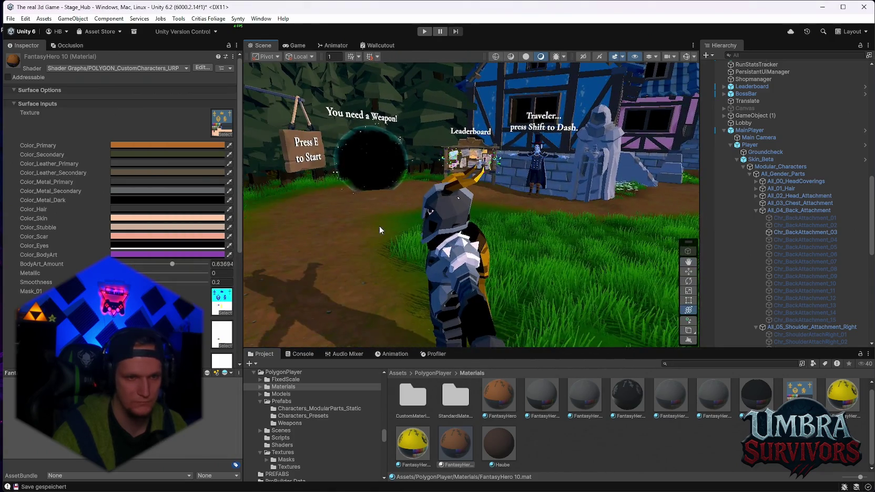
# Reject an olive Color_Secondary, inspect the knight up close, and select Skin_Beta.
pyautogui.click(136, 152)
pyautogui.click(178, 224)
pyautogui.press('Escape')
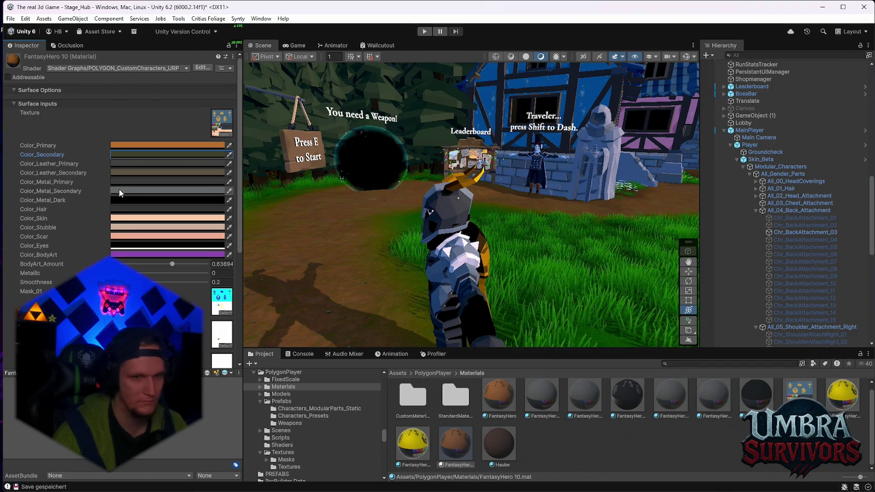
pyautogui.moveTo(385, 240); pyautogui.dragTo(652, 326)
pyautogui.moveTo(401, 309); pyautogui.dragTo(490, 308)
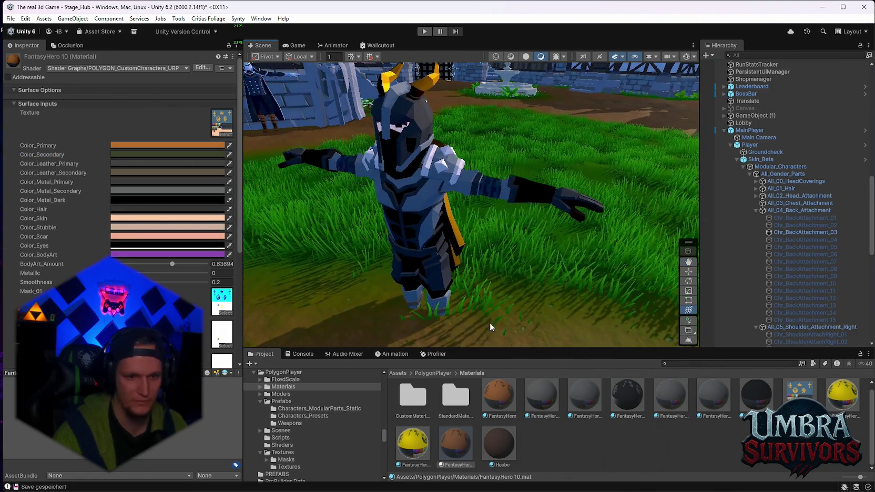
pyautogui.moveTo(448, 176); pyautogui.dragTo(458, 195)
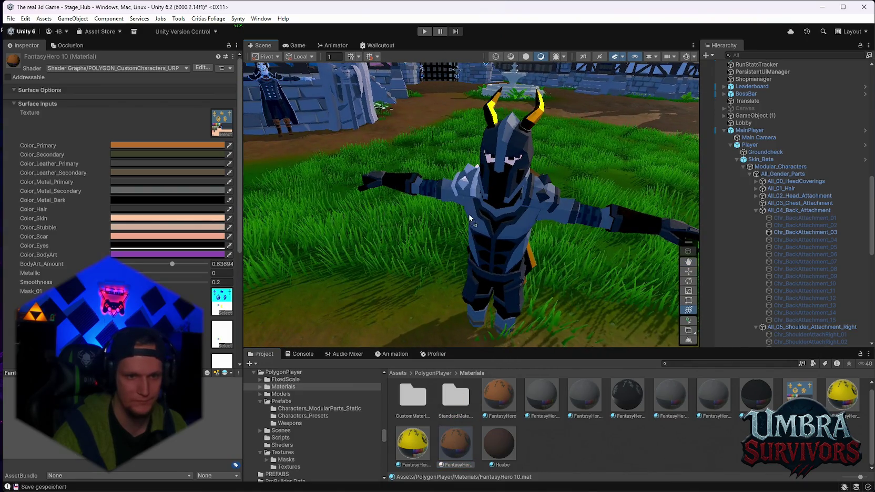
pyautogui.scroll(3, 487, 249)
pyautogui.moveTo(535, 204)
pyautogui.mouseDown()
pyautogui.moveTo(507, 237)
pyautogui.moveTo(455, 223)
pyautogui.moveTo(488, 248)
pyautogui.moveTo(631, 220)
pyautogui.mouseUp()
pyautogui.click(789, 160)
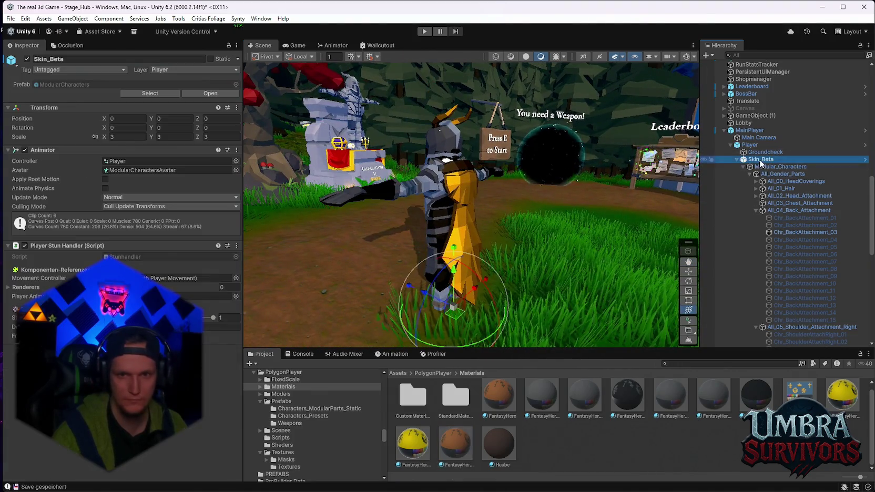
# Raise Skin_Beta to Position Y 0.58 and reselect the FantasyHero 10 material.
pyautogui.moveTo(453, 280)
pyautogui.mouseDown()
pyautogui.moveTo(453, 252)
pyautogui.moveTo(483, 201)
pyautogui.moveTo(489, 221)
pyautogui.mouseUp()
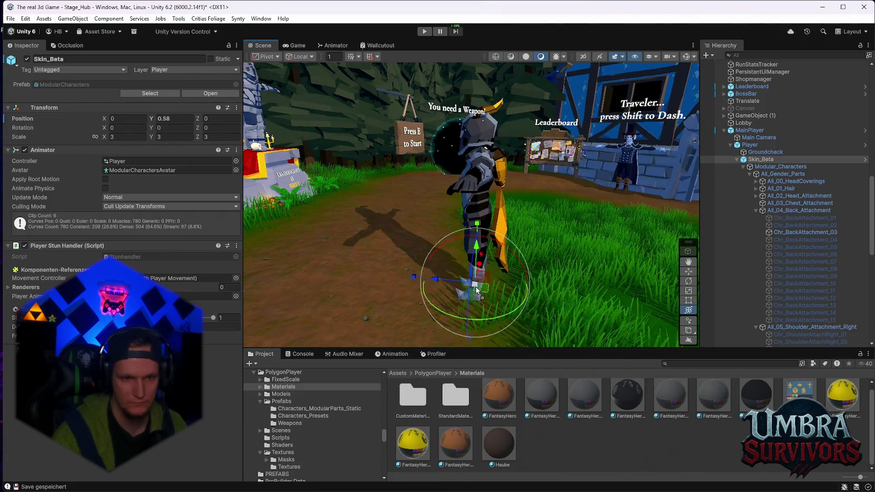
pyautogui.moveTo(516, 248)
pyautogui.mouseDown()
pyautogui.moveTo(535, 132)
pyautogui.moveTo(532, 242)
pyautogui.mouseUp()
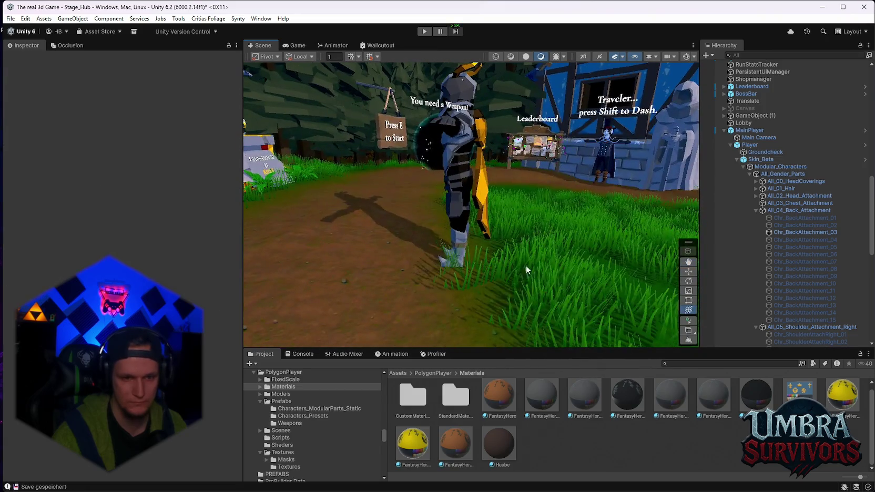
pyautogui.moveTo(464, 245)
pyautogui.mouseDown()
pyautogui.moveTo(544, 196)
pyautogui.moveTo(552, 200)
pyautogui.mouseUp()
pyautogui.click(455, 444)
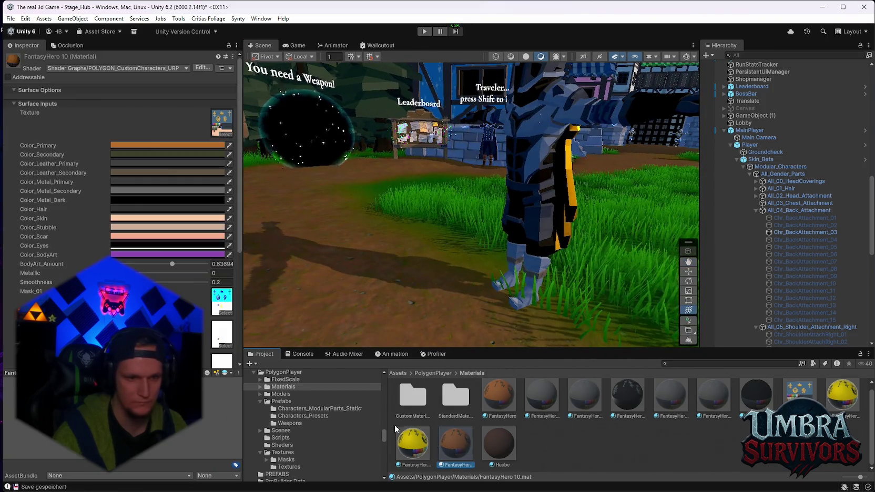
# Try blue, purple and green on Color_Metal_Secondary, settling on grey 7E7E7E.
pyautogui.click(136, 190)
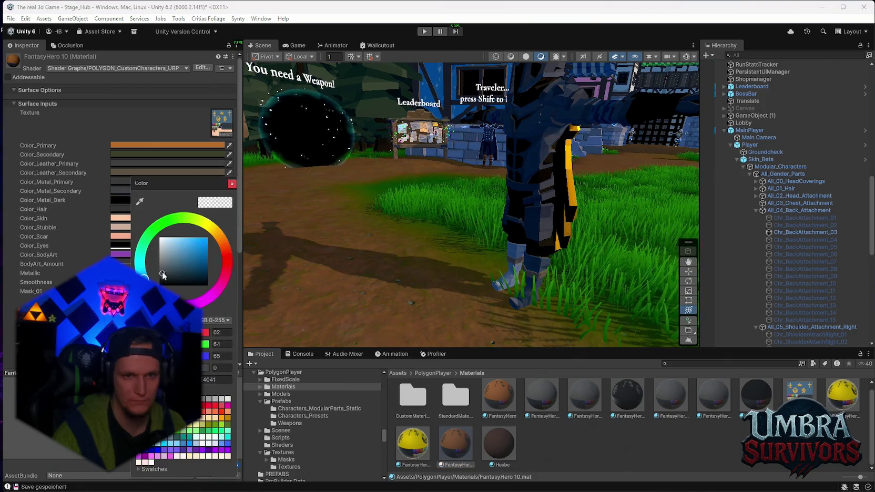
pyautogui.click(466, 440)
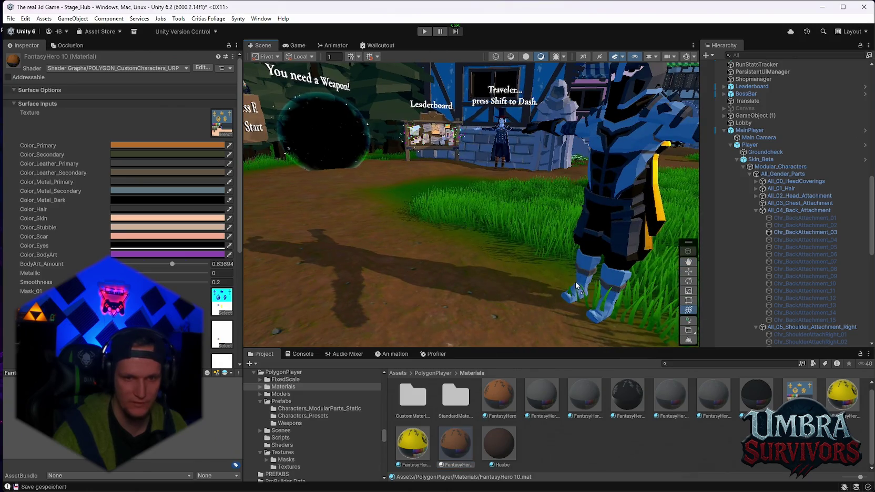
pyautogui.moveTo(584, 272); pyautogui.dragTo(547, 279)
pyautogui.click(140, 192)
pyautogui.moveTo(184, 262); pyautogui.dragTo(161, 261)
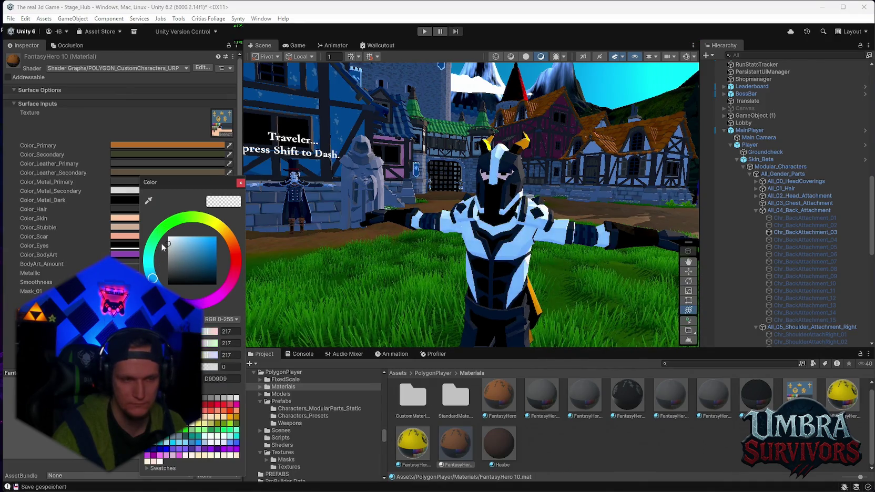
pyautogui.moveTo(188, 245)
pyautogui.mouseDown()
pyautogui.moveTo(236, 265)
pyautogui.moveTo(250, 283)
pyautogui.moveTo(194, 284)
pyautogui.moveTo(156, 240)
pyautogui.mouseUp()
pyautogui.moveTo(225, 228); pyautogui.dragTo(252, 265)
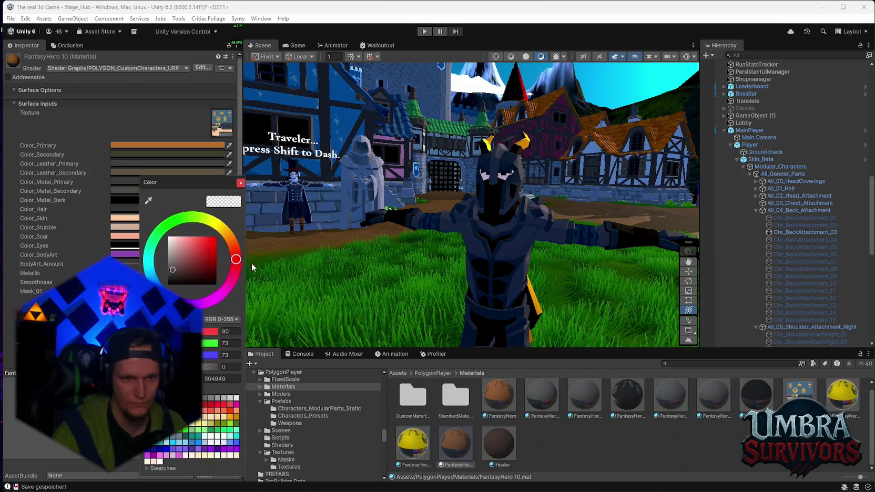
pyautogui.moveTo(171, 269)
pyautogui.mouseDown()
pyautogui.moveTo(172, 255)
pyautogui.moveTo(182, 263)
pyautogui.mouseUp()
pyautogui.moveTo(202, 304)
pyautogui.mouseDown()
pyautogui.moveTo(158, 287)
pyautogui.moveTo(159, 238)
pyautogui.mouseUp()
pyautogui.moveTo(212, 221)
pyautogui.mouseDown()
pyautogui.moveTo(229, 233)
pyautogui.moveTo(236, 255)
pyautogui.mouseUp()
pyautogui.moveTo(181, 262); pyautogui.dragTo(169, 264)
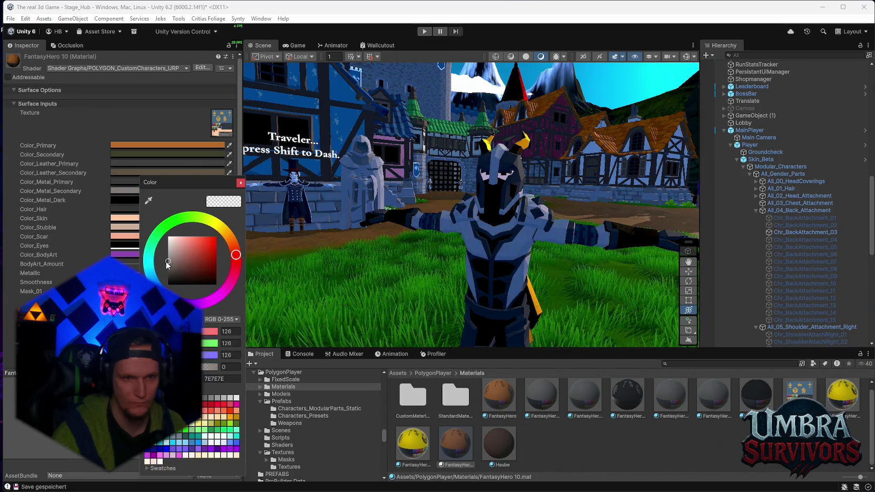
# Orbit and zoom to a close side view of the recoloured knight.
pyautogui.moveTo(484, 210)
pyautogui.mouseDown()
pyautogui.moveTo(506, 200)
pyautogui.moveTo(342, 248)
pyautogui.moveTo(402, 230)
pyautogui.moveTo(567, 251)
pyautogui.mouseUp()
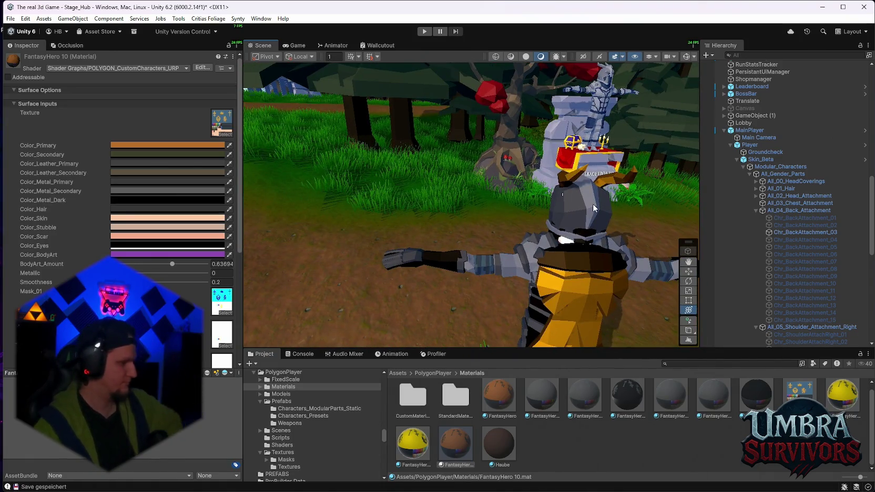
pyautogui.moveTo(635, 199)
pyautogui.mouseDown()
pyautogui.moveTo(568, 202)
pyautogui.moveTo(540, 244)
pyautogui.moveTo(535, 202)
pyautogui.moveTo(295, 191)
pyautogui.moveTo(436, 203)
pyautogui.moveTo(410, 268)
pyautogui.moveTo(553, 199)
pyautogui.moveTo(548, 217)
pyautogui.moveTo(498, 227)
pyautogui.moveTo(521, 221)
pyautogui.moveTo(489, 189)
pyautogui.moveTo(508, 175)
pyautogui.moveTo(374, 230)
pyautogui.moveTo(398, 229)
pyautogui.mouseUp()
pyautogui.scroll(-5, 448, 224)
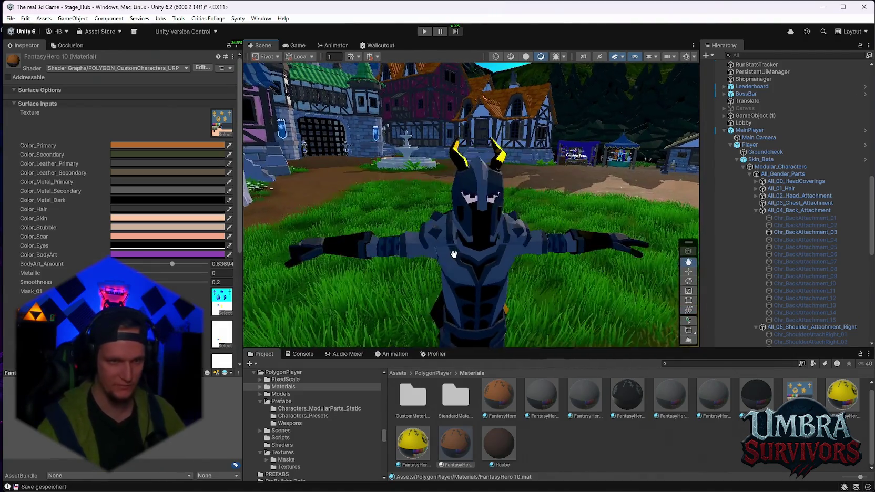
pyautogui.scroll(-2, 458, 215)
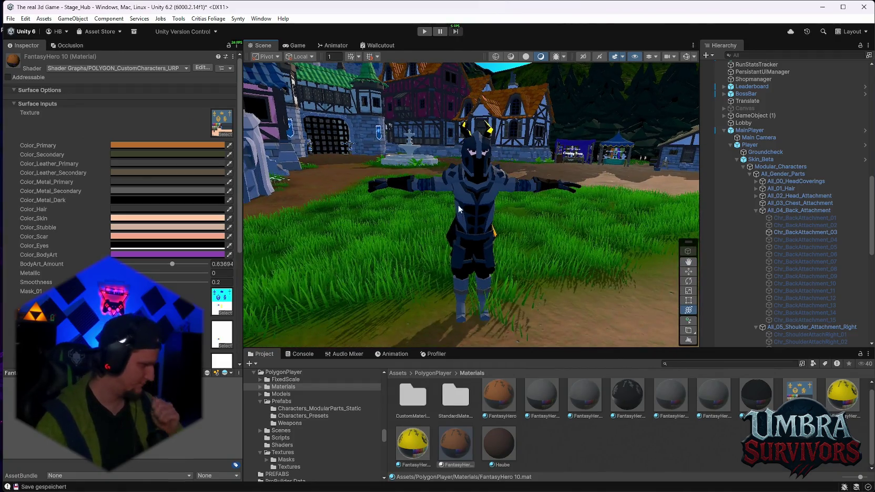
pyautogui.moveTo(478, 200)
pyautogui.mouseDown()
pyautogui.moveTo(430, 195)
pyautogui.moveTo(409, 205)
pyautogui.moveTo(392, 184)
pyautogui.moveTo(439, 206)
pyautogui.moveTo(536, 225)
pyautogui.moveTo(422, 196)
pyautogui.moveTo(358, 105)
pyautogui.mouseUp()
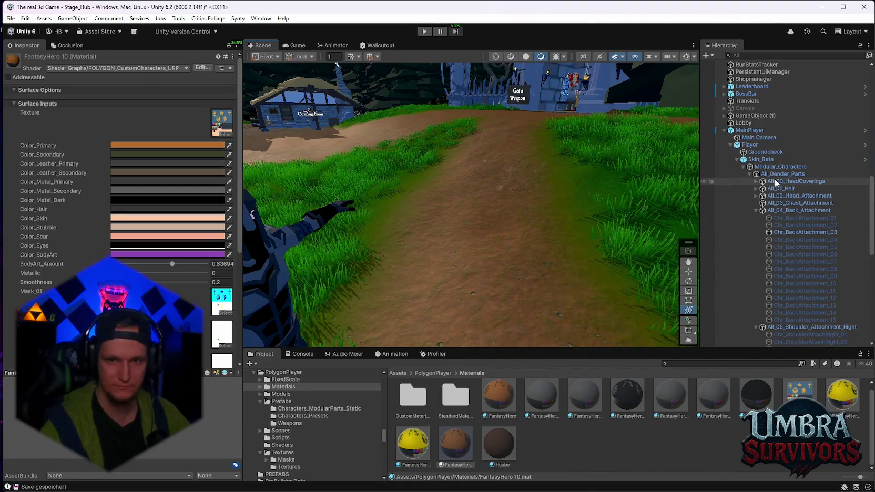
# Frame Skin_Beta from a front-side angle and enter Play mode.
pyautogui.click(759, 160)
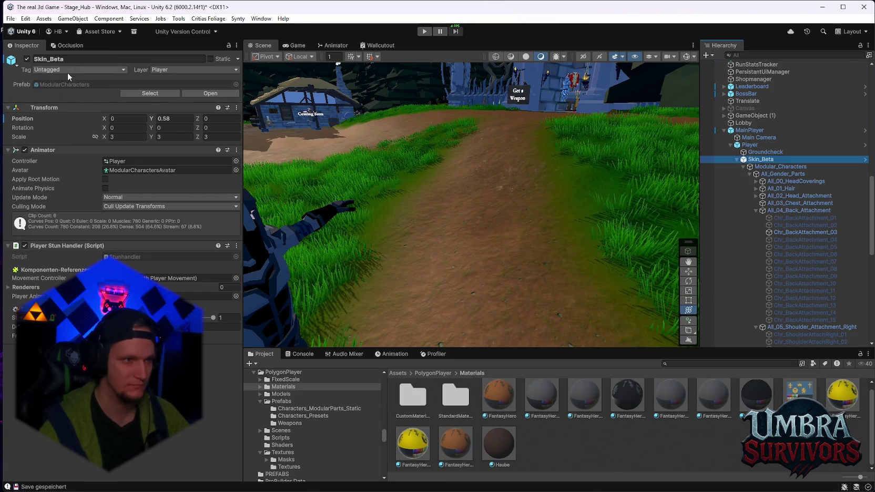
pyautogui.press('f')
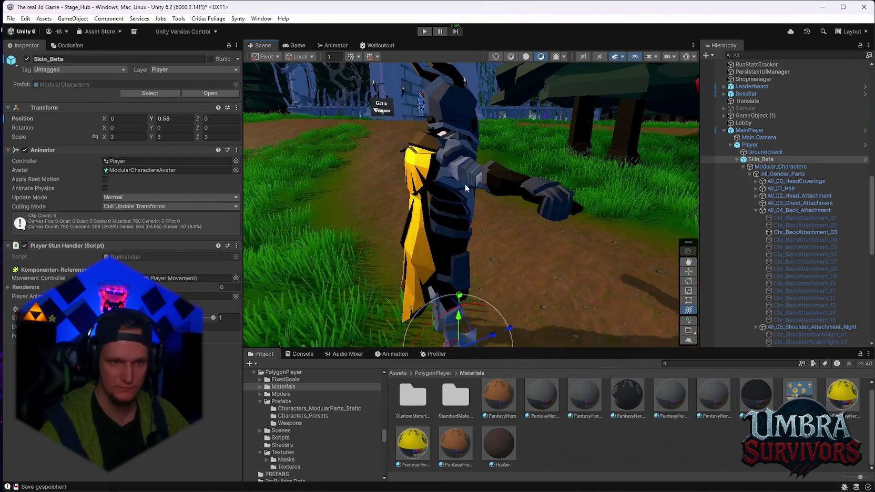
pyautogui.moveTo(491, 188); pyautogui.dragTo(315, 72)
pyautogui.click(423, 32)
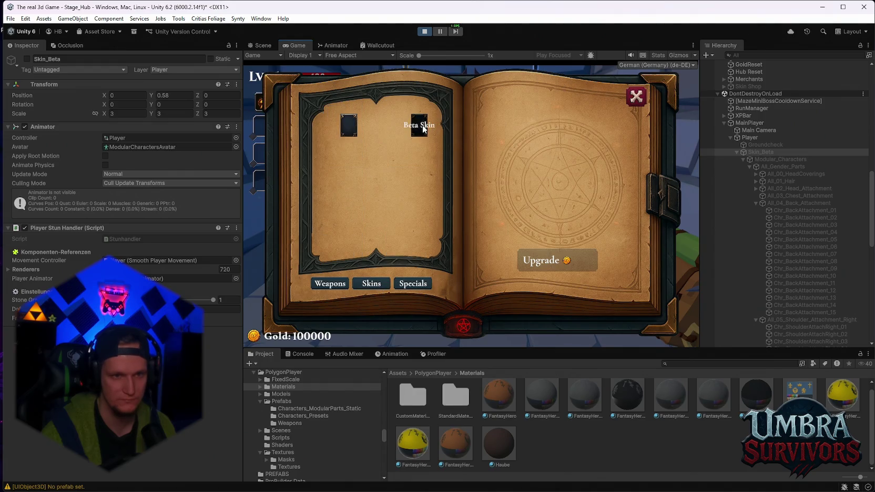
# Close the customisation book, run and jump the knight, then pause and frame Skin_Beta in the Scene.
pyautogui.click(636, 97)
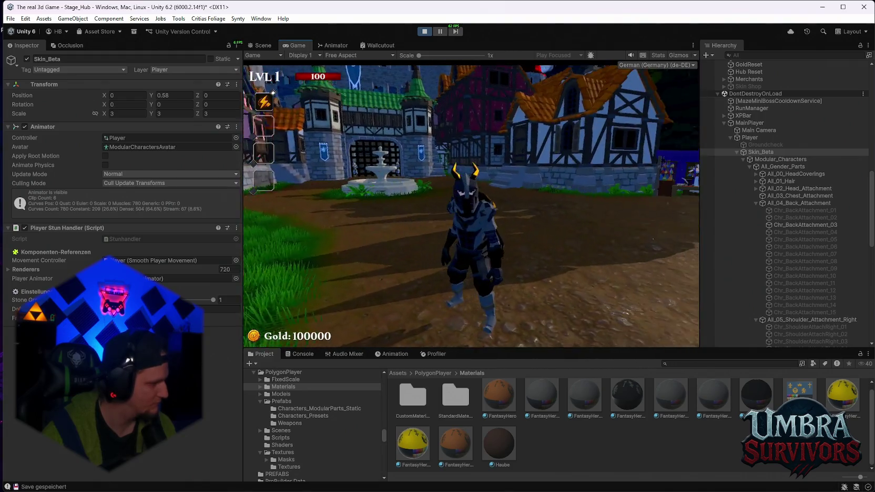
pyautogui.press('w')
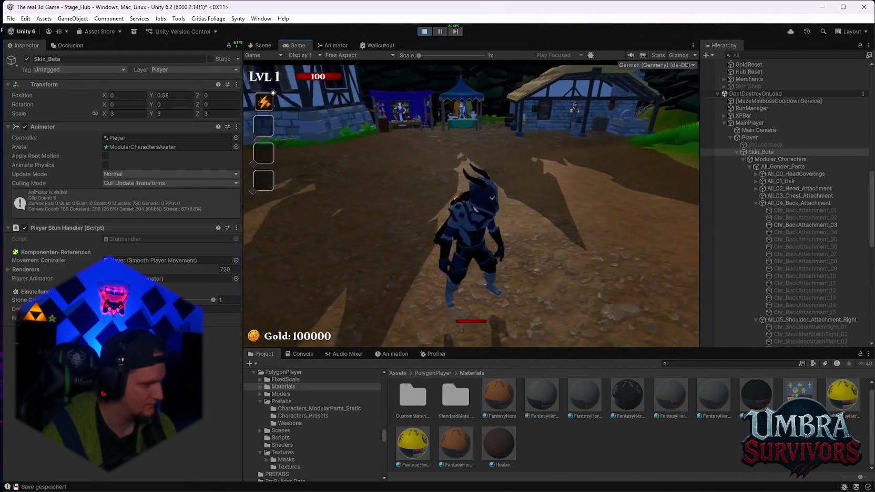
pyautogui.press('space')
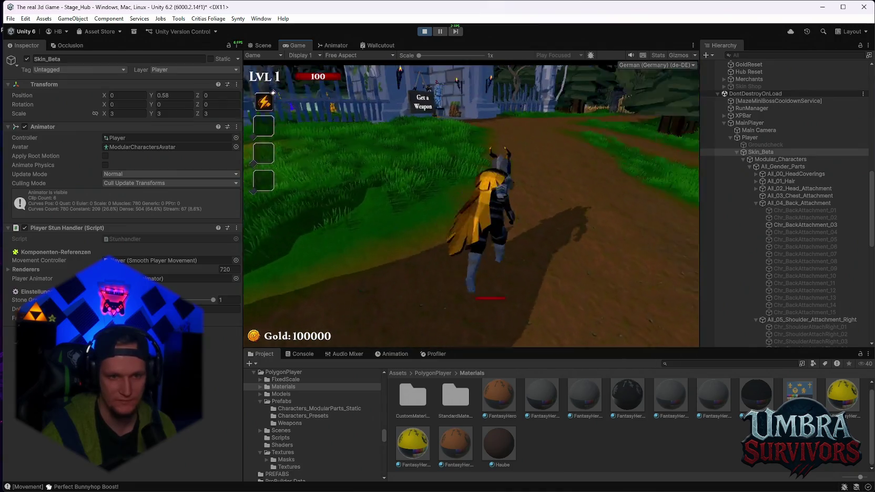
pyautogui.press('space')
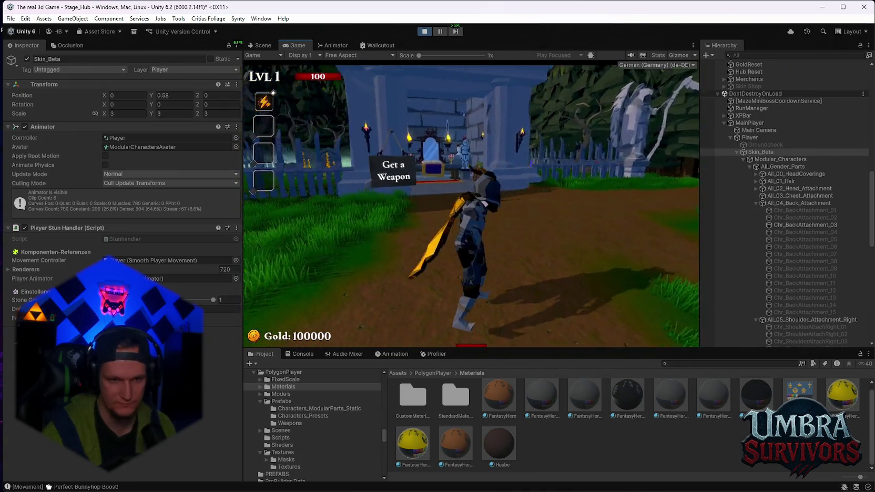
pyautogui.press('Escape')
pyautogui.click(263, 45)
pyautogui.press('f')
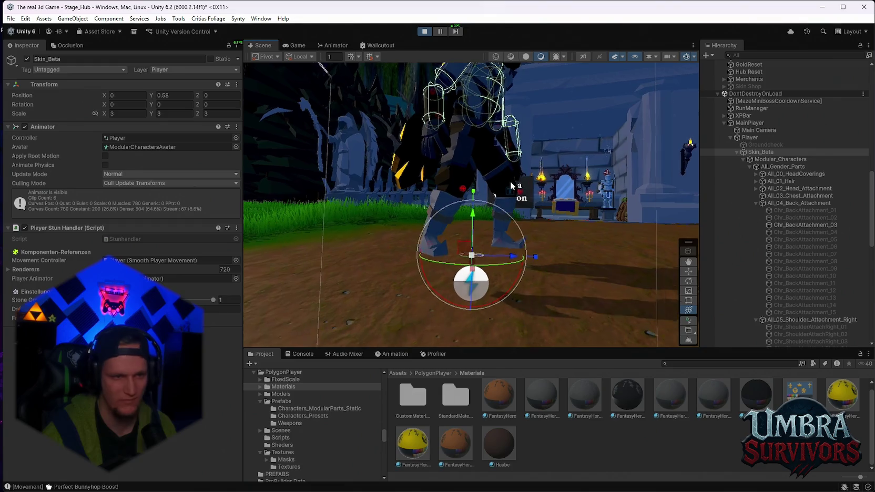
# Attempt to remove the Player's Capsule Collider, dismiss the dependency error, and stop Play mode.
pyautogui.click(771, 165)
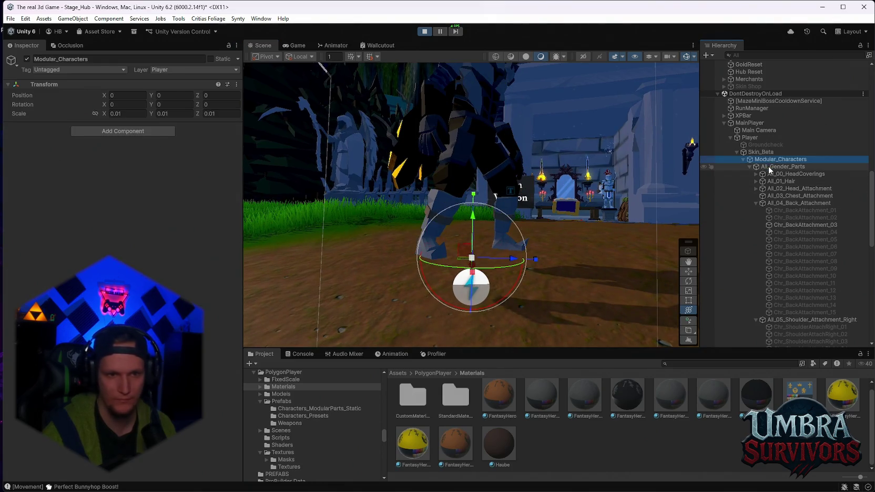
pyautogui.click(761, 152)
pyautogui.click(750, 138)
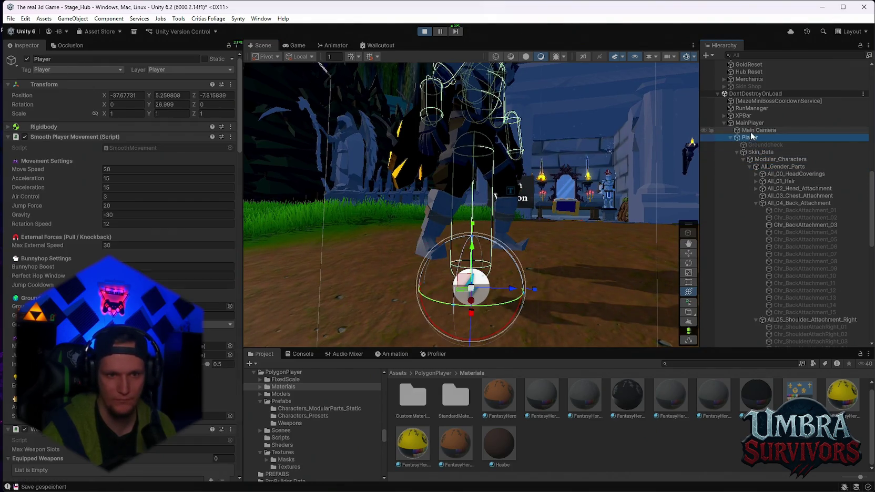
pyautogui.scroll(-15, 121, 210)
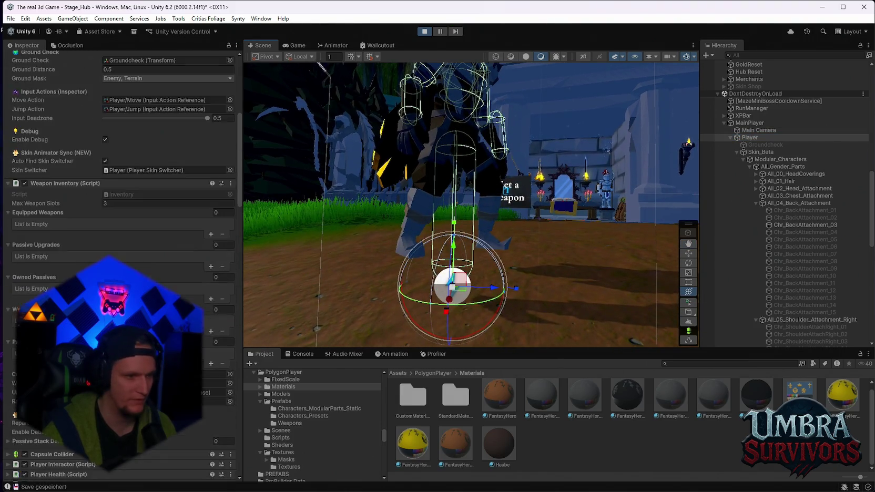
pyautogui.click(9, 210)
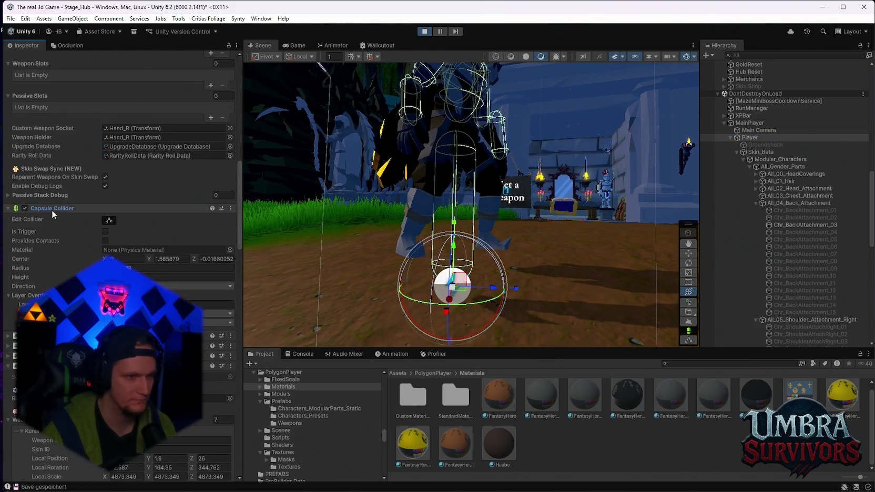
pyautogui.rightClick(51, 210)
pyautogui.click(80, 229)
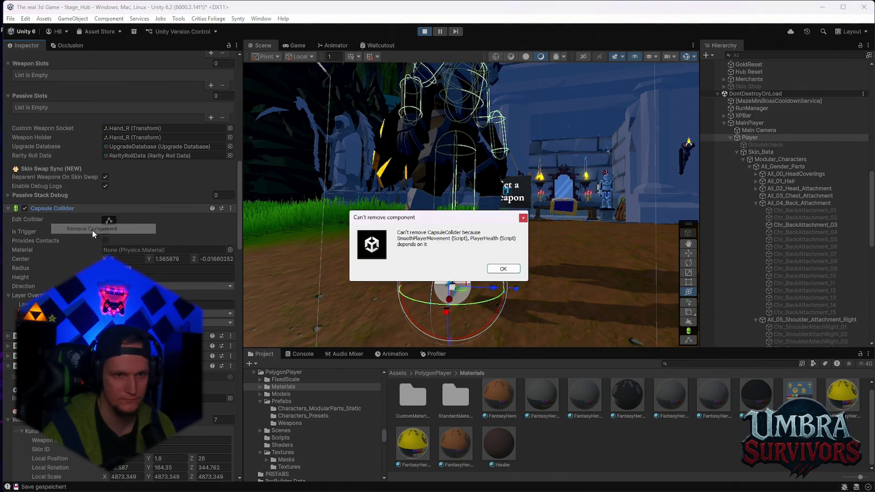
pyautogui.click(502, 269)
pyautogui.click(425, 32)
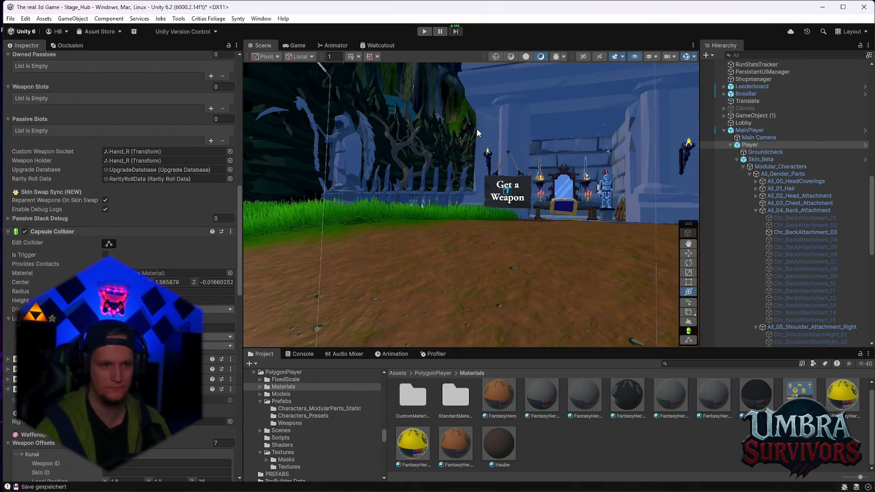
# Frame the Player, retry removing its Capsule Collider, and shorten the collider height.
pyautogui.doubleClick(747, 146)
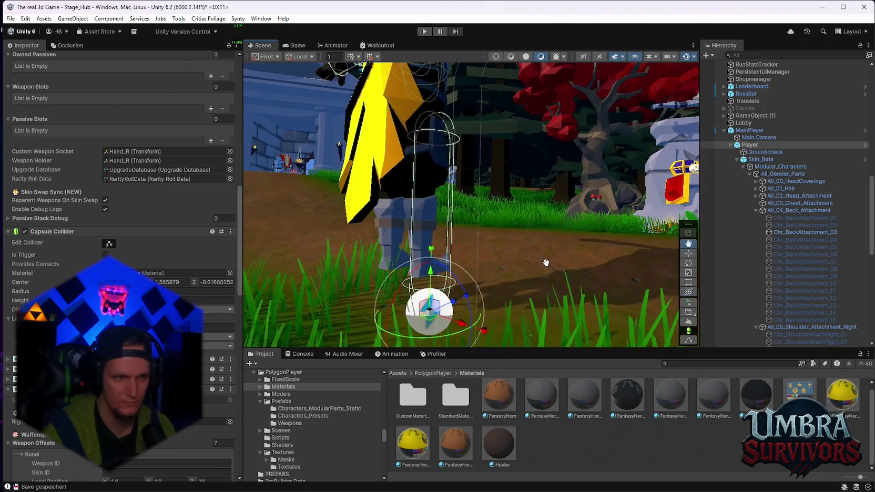
pyautogui.rightClick(62, 233)
pyautogui.click(84, 253)
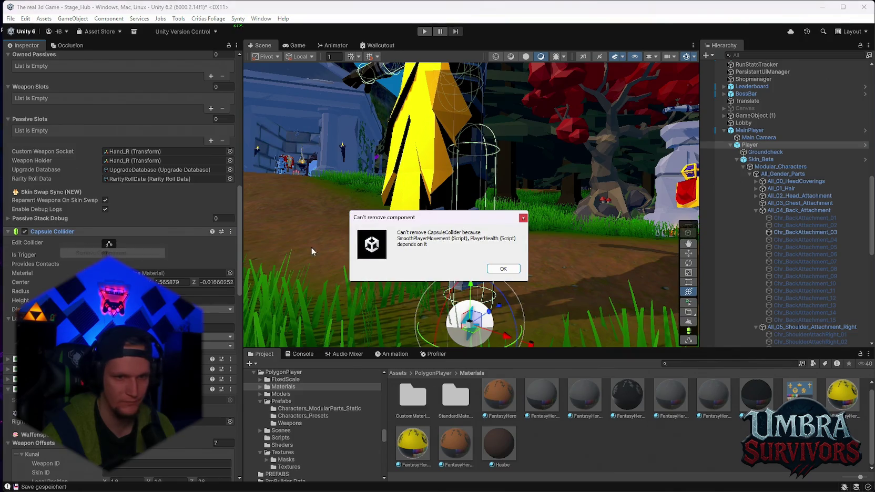
pyautogui.click(503, 269)
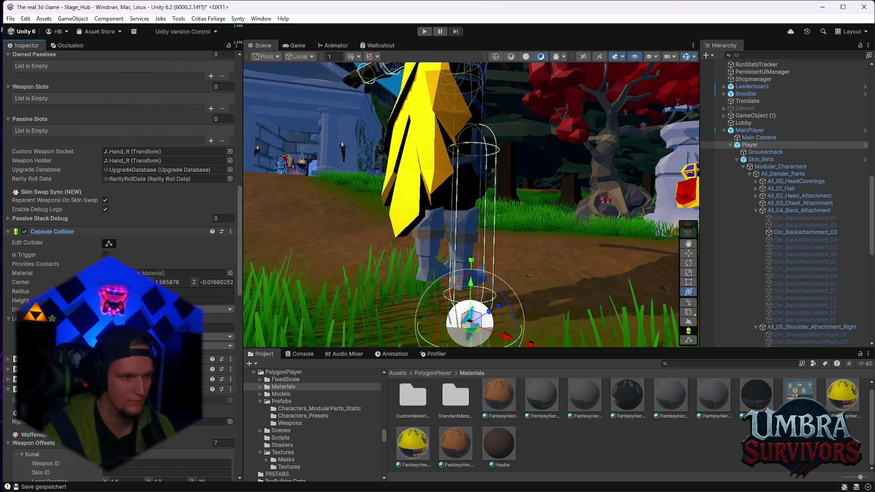
pyautogui.moveTo(21, 301); pyautogui.dragTo(10, 300)
pyautogui.scroll(10, 463, 161)
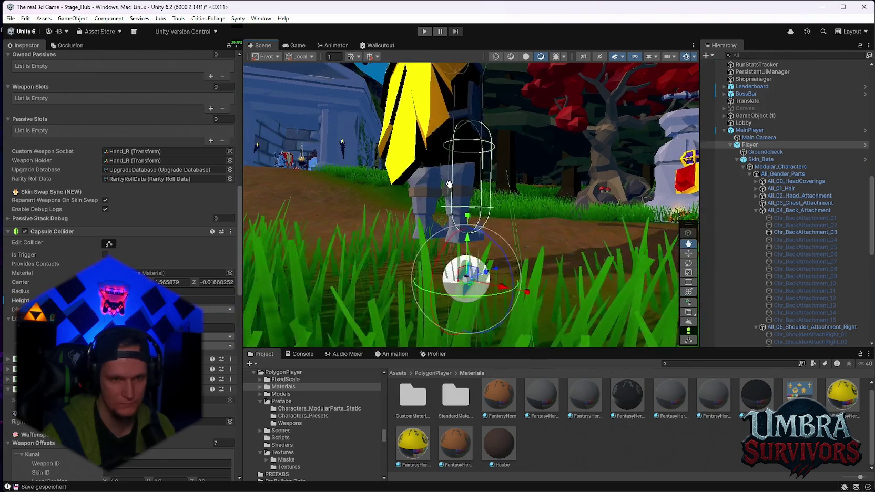
pyautogui.scroll(-5, 463, 162)
pyautogui.moveTo(458, 184)
pyautogui.mouseDown()
pyautogui.moveTo(436, 254)
pyautogui.moveTo(259, 270)
pyautogui.mouseUp()
# Set the Capsule Collider Radius to 0.2 and start the game.
pyautogui.click(158, 291)
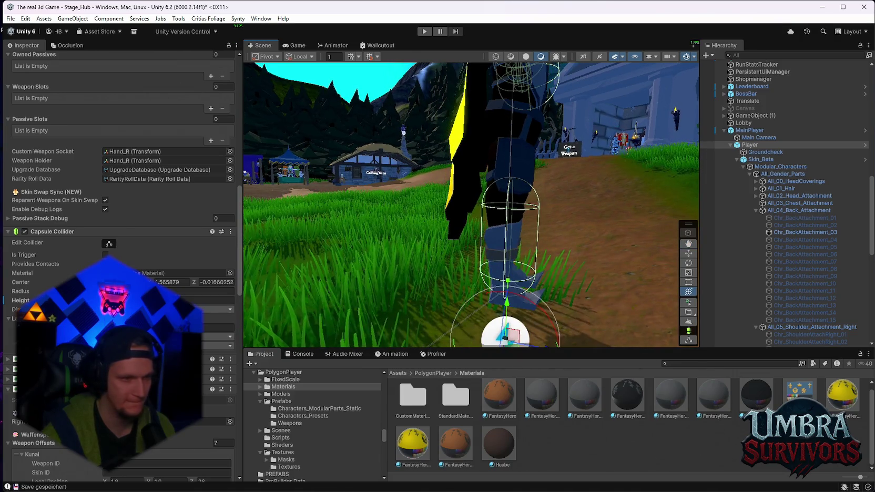
pyautogui.write('0.2')
pyautogui.press('Return')
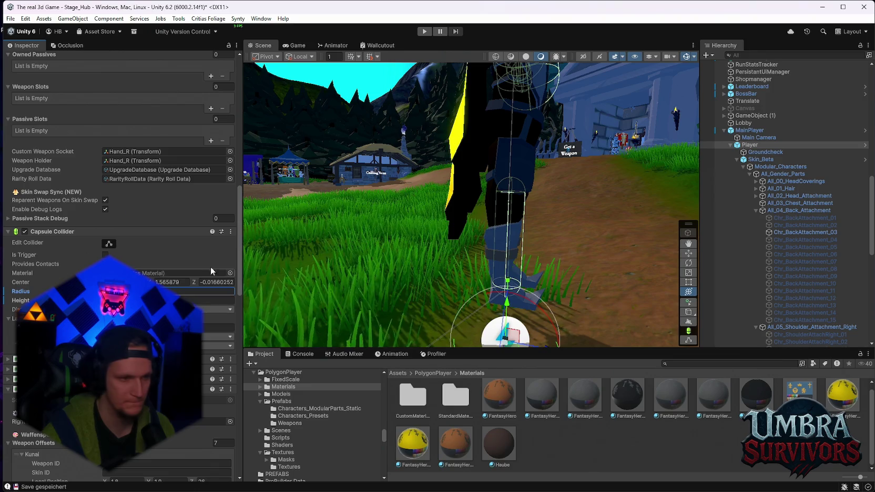
pyautogui.scroll(-3, 191, 267)
pyautogui.scroll(-20, 157, 237)
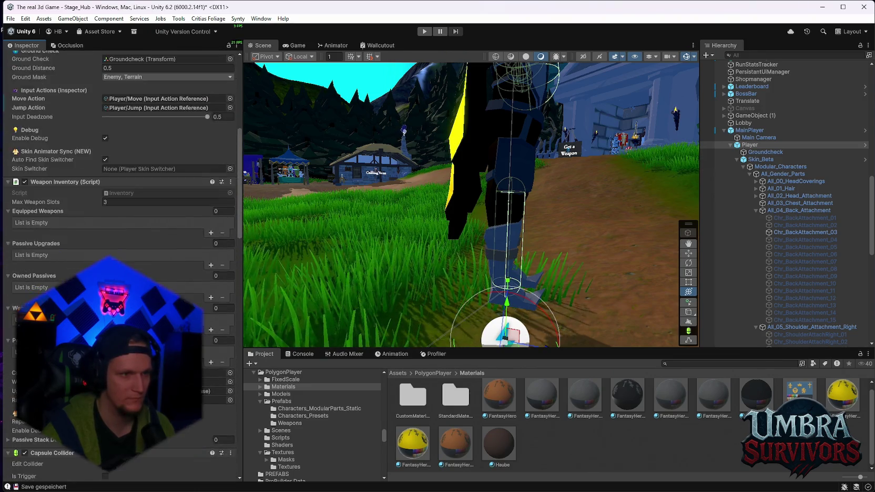
pyautogui.click(424, 31)
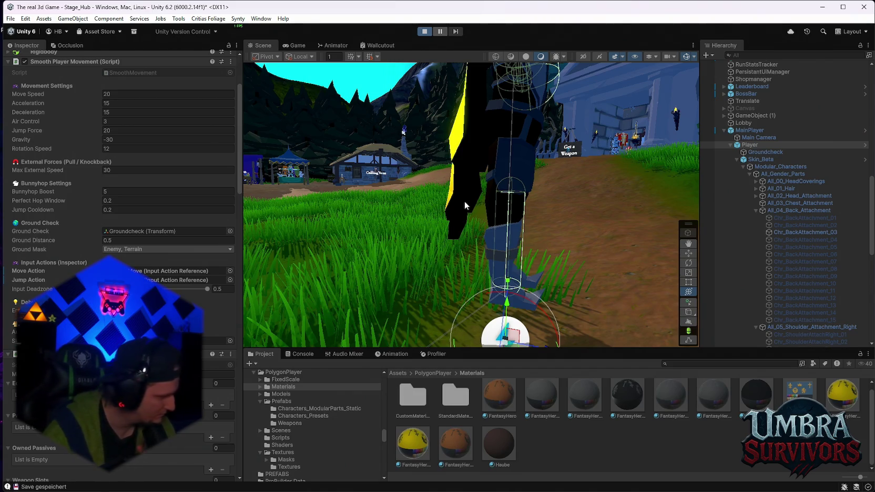
# Run the knight across the grass and along the path toward the shrine, then pause and exit Play mode.
pyautogui.hotkey('ctrl', '2')
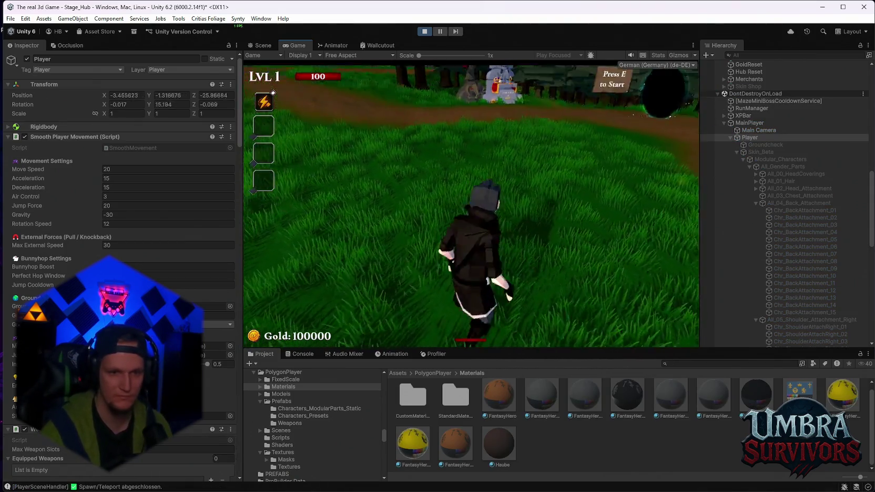
pyautogui.press('w')
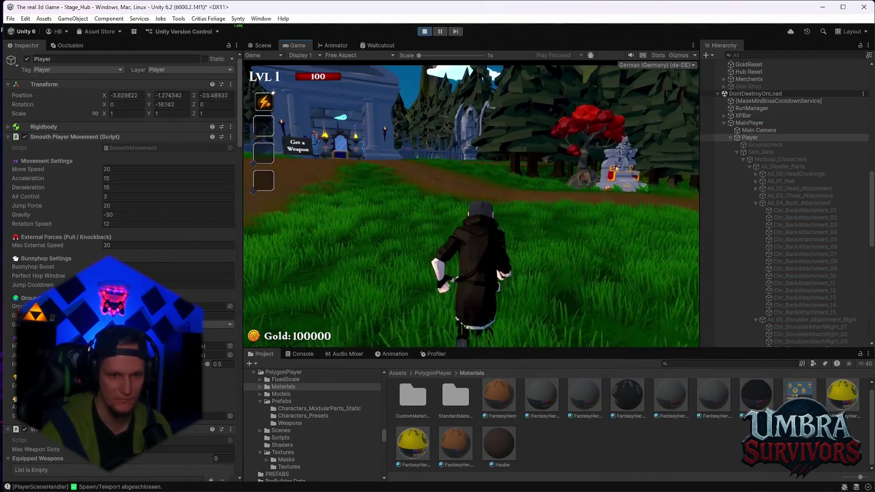
pyautogui.press('w')
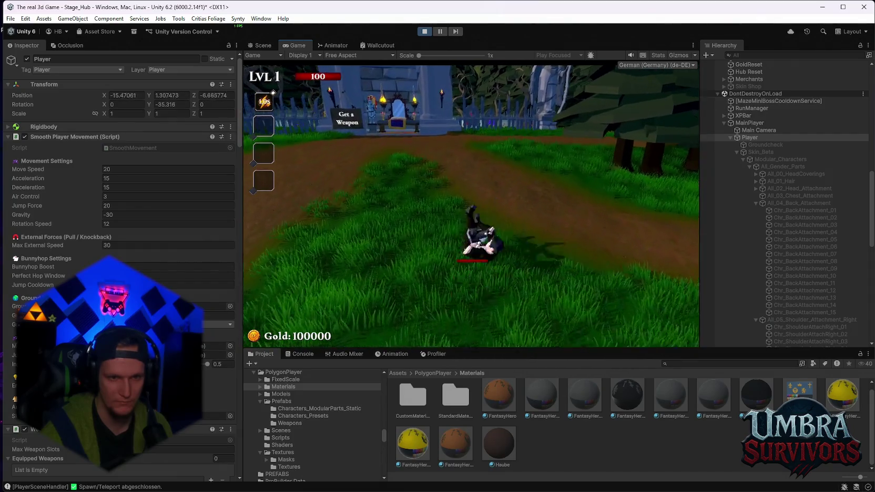
pyautogui.press('w')
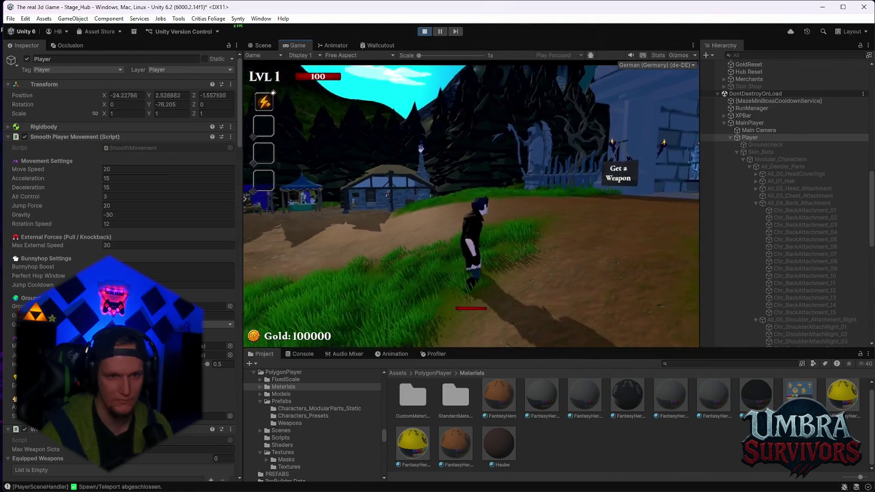
pyautogui.press('Escape')
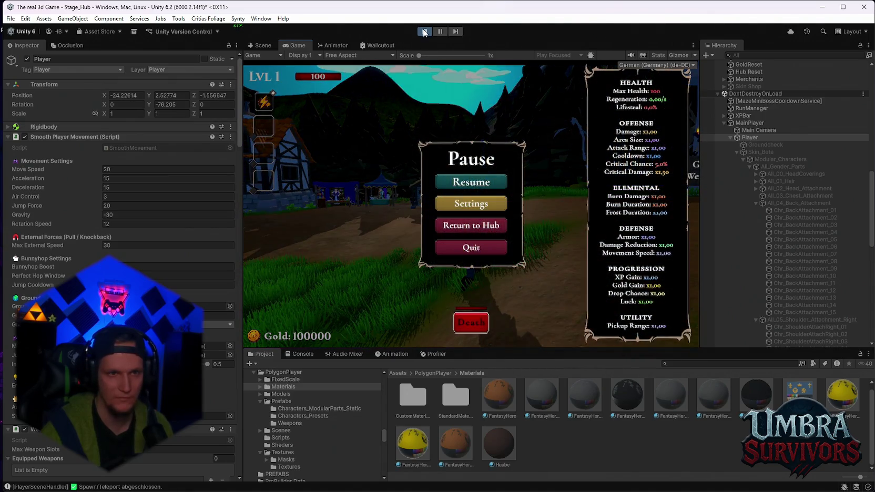
pyautogui.hotkey('ctrl', 'p')
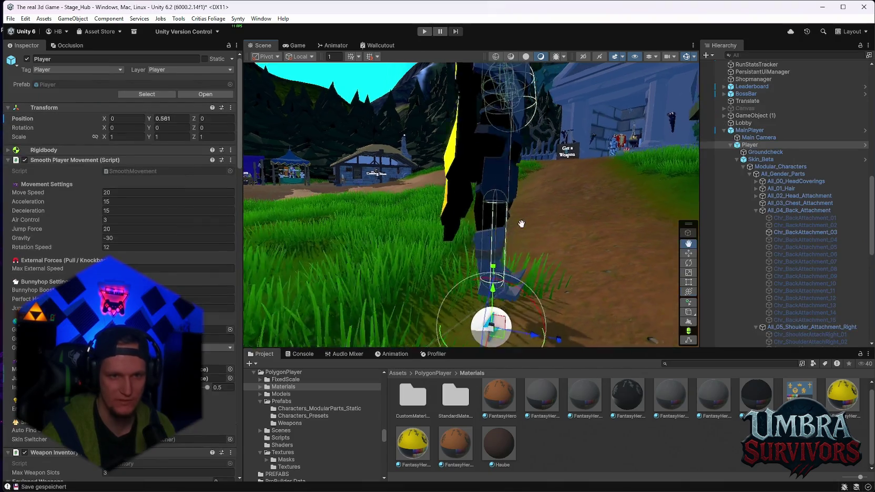
# Inspect the FantasyHero 8 material's colours while orbiting around the player.
pyautogui.moveTo(486, 249)
pyautogui.mouseDown()
pyautogui.moveTo(641, 228)
pyautogui.moveTo(572, 240)
pyautogui.mouseUp()
pyautogui.click(831, 389)
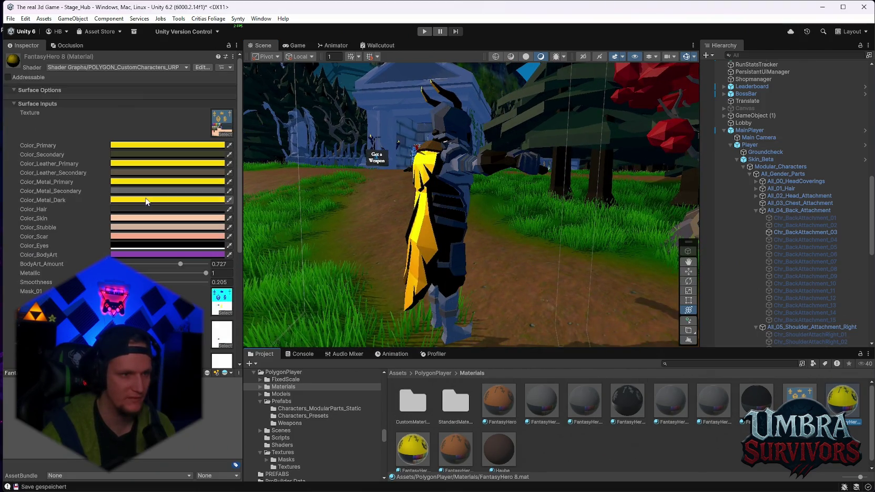
pyautogui.moveTo(333, 263); pyautogui.dragTo(433, 255)
pyautogui.moveTo(539, 252)
pyautogui.mouseDown()
pyautogui.moveTo(501, 215)
pyautogui.moveTo(605, 236)
pyautogui.mouseUp()
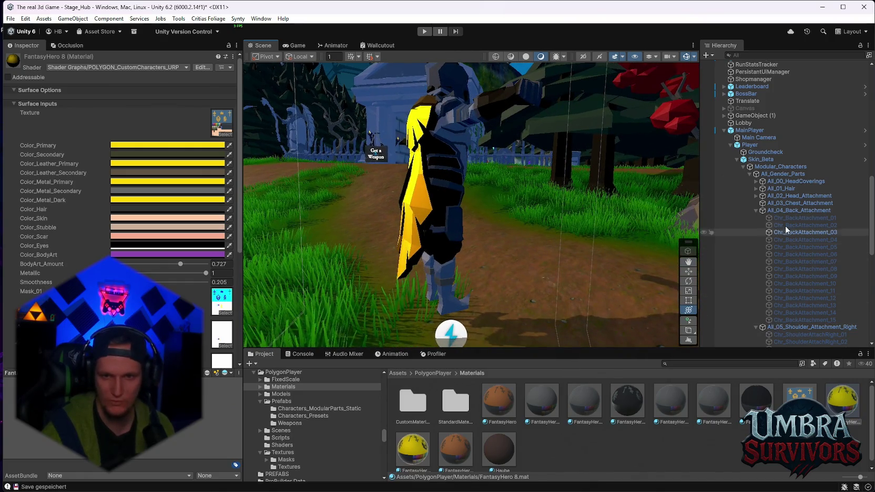
# Select Skin_Beta, then frame the Player and scroll its Inspector to the Capsule Collider.
pyautogui.click(761, 159)
pyautogui.moveTo(505, 226); pyautogui.dragTo(525, 207)
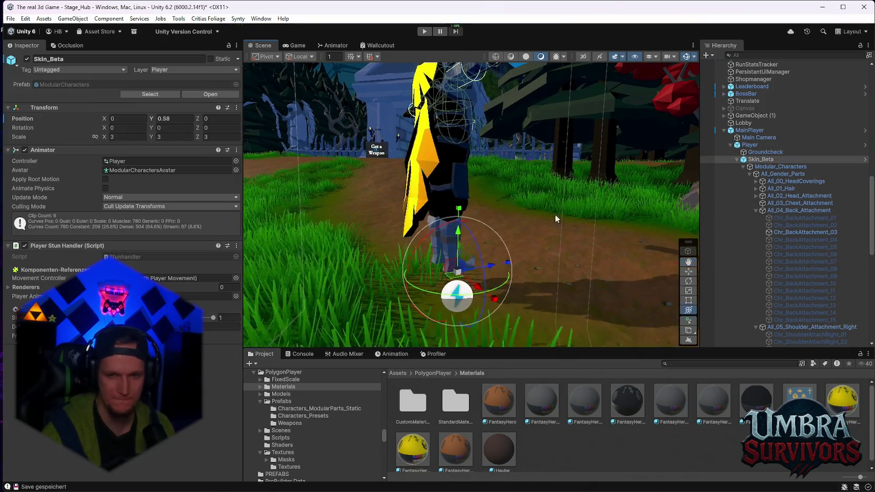
pyautogui.click(750, 145)
pyautogui.press('f')
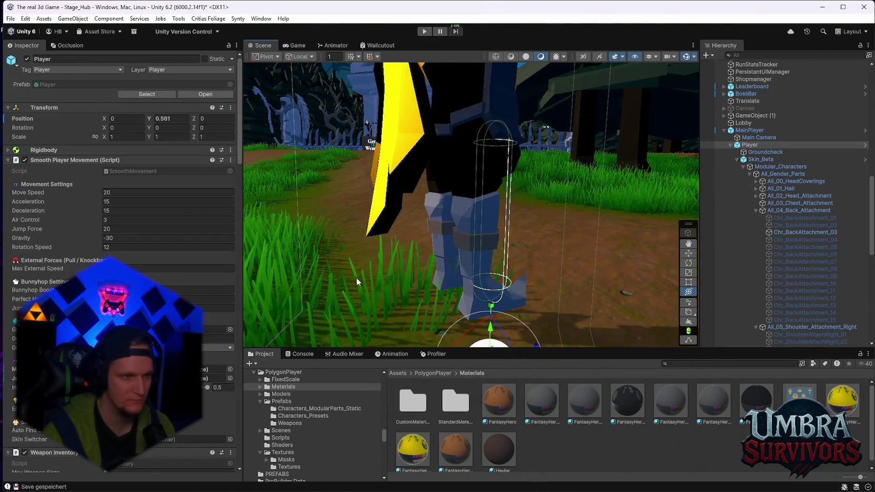
pyautogui.scroll(-15, 121, 237)
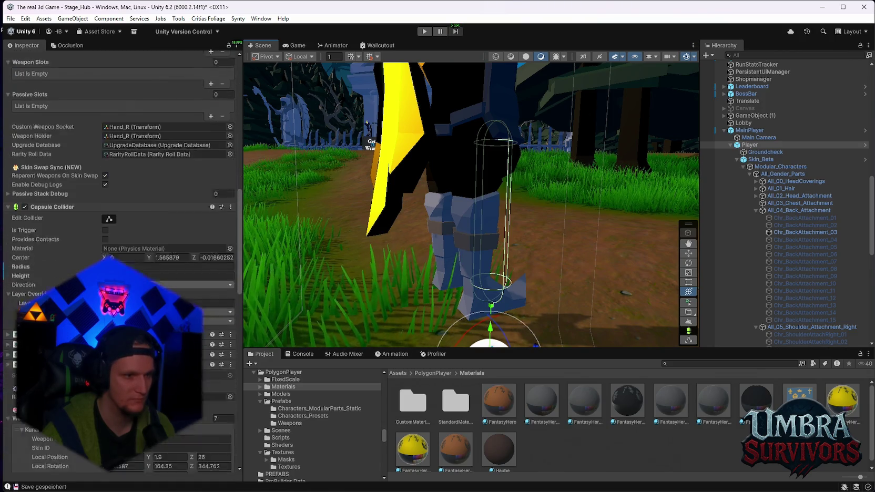
# Enable collider editing and set the capsule's Center X to -0.48, discarding a Y change.
pyautogui.scroll(-1, 121, 237)
pyautogui.click(109, 195)
pyautogui.moveTo(519, 236)
pyautogui.mouseDown()
pyautogui.moveTo(519, 253)
pyautogui.moveTo(532, 182)
pyautogui.moveTo(386, 215)
pyautogui.moveTo(315, 218)
pyautogui.mouseUp()
pyautogui.click(169, 233)
pyautogui.write('1.81')
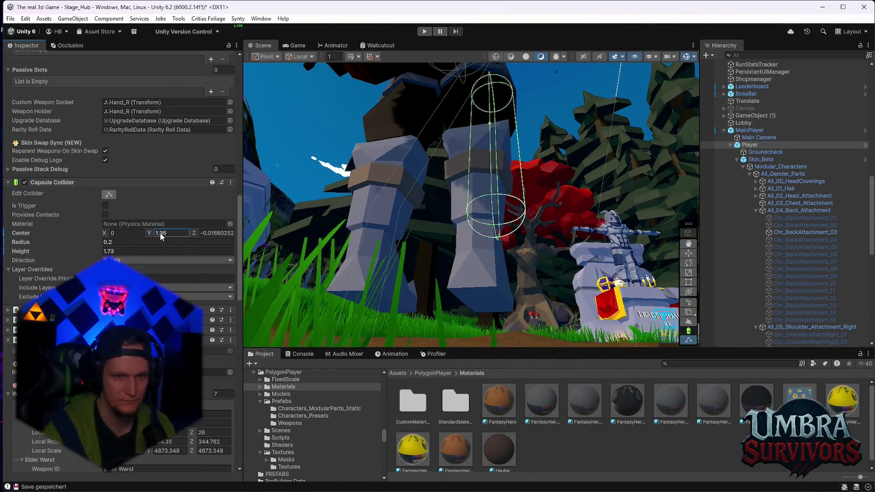
pyautogui.press('Escape')
pyautogui.click(113, 233)
pyautogui.write('0.28')
pyautogui.hotkey('ctrl', 'a')
pyautogui.write('-0.48')
pyautogui.press('Return')
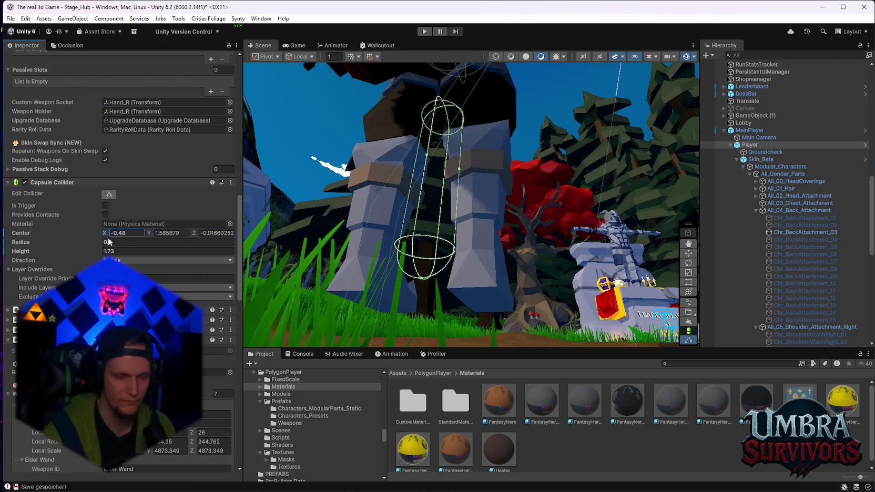
# Drag the capsule handles to raise height to about 2.2 and radius to 0.41, then start the game.
pyautogui.moveTo(420, 281)
pyautogui.mouseDown()
pyautogui.moveTo(423, 302)
pyautogui.moveTo(440, 252)
pyautogui.moveTo(432, 237)
pyautogui.moveTo(484, 311)
pyautogui.mouseUp()
pyautogui.press('f')
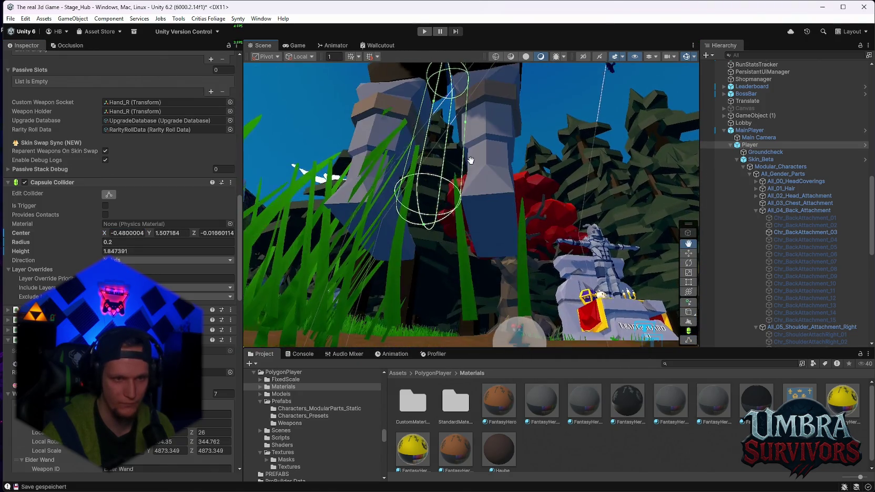
pyautogui.scroll(3, 469, 305)
pyautogui.moveTo(469, 305)
pyautogui.mouseDown()
pyautogui.moveTo(527, 250)
pyautogui.moveTo(523, 226)
pyautogui.moveTo(629, 238)
pyautogui.moveTo(517, 221)
pyautogui.moveTo(518, 143)
pyautogui.mouseUp()
pyautogui.scroll(-3, 518, 143)
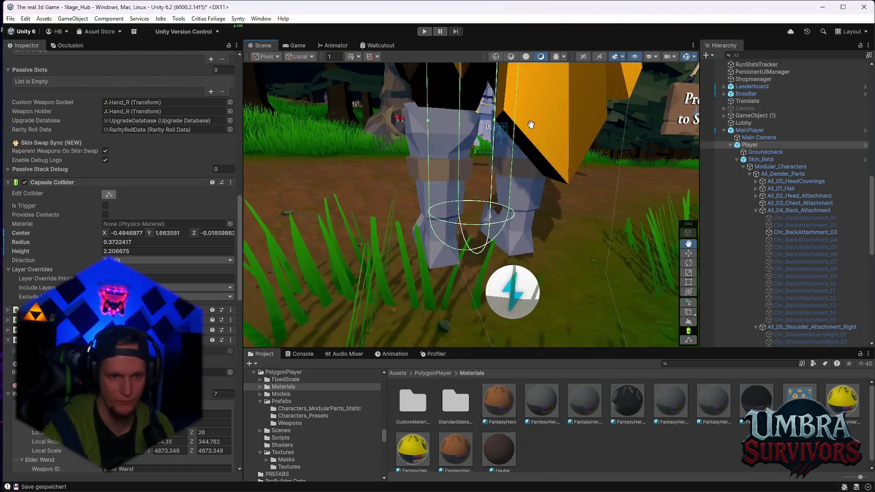
pyautogui.moveTo(579, 211)
pyautogui.mouseDown()
pyautogui.moveTo(458, 153)
pyautogui.moveTo(460, 141)
pyautogui.mouseUp()
pyautogui.click(425, 32)
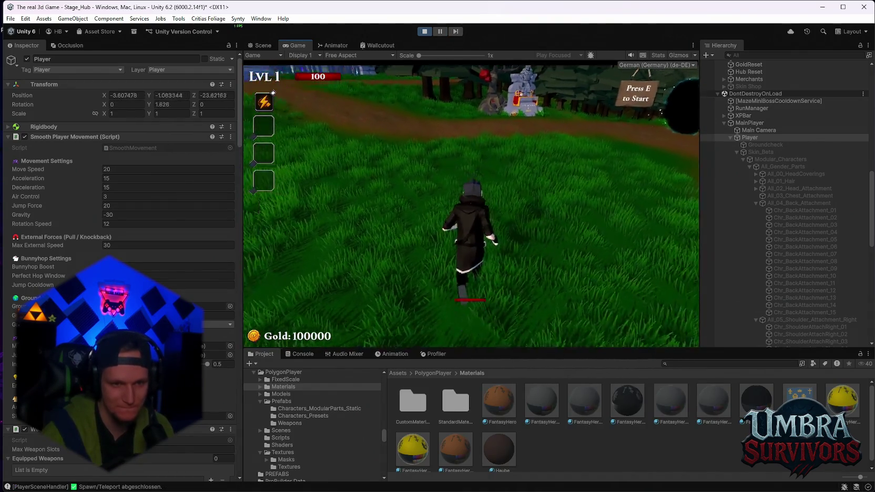
# Run the knight toward the weapon building and back, then pause and stop the game.
pyautogui.press('w')
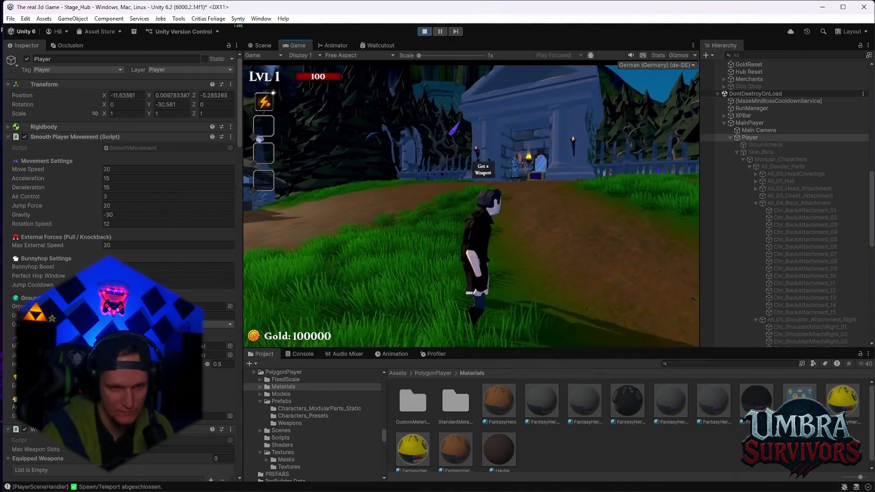
pyautogui.press('s')
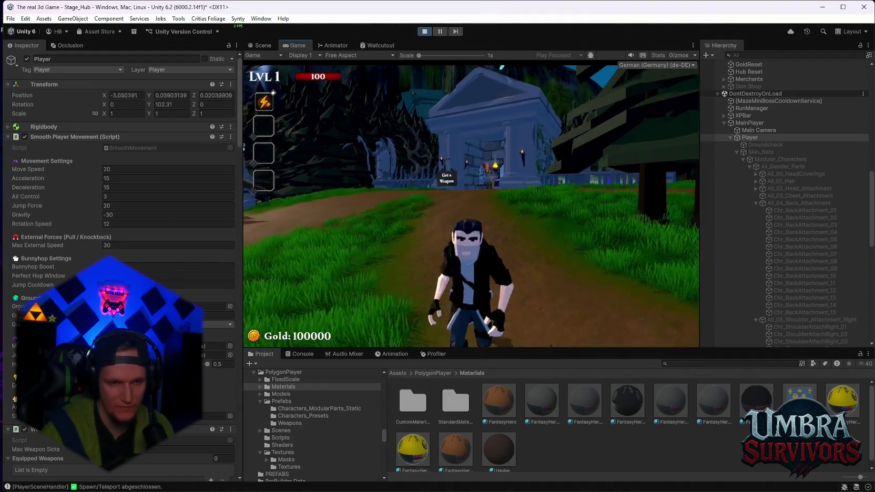
pyautogui.press('w')
pyautogui.press('Escape')
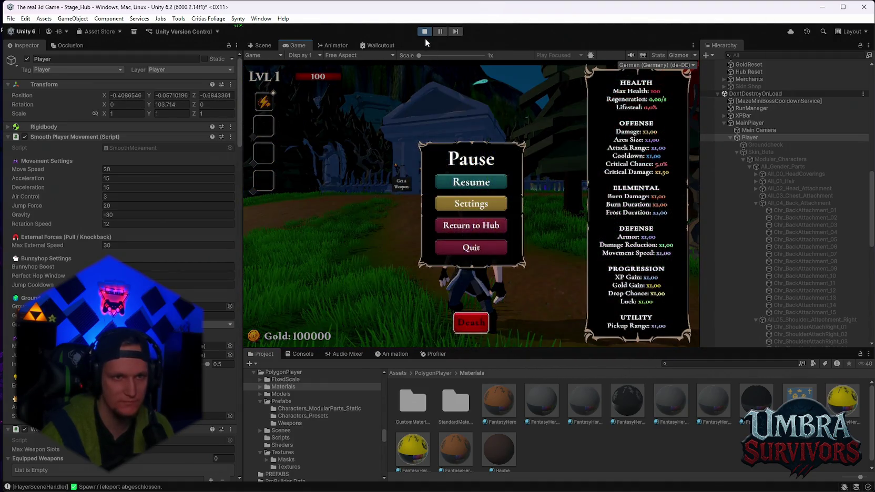
pyautogui.click(424, 32)
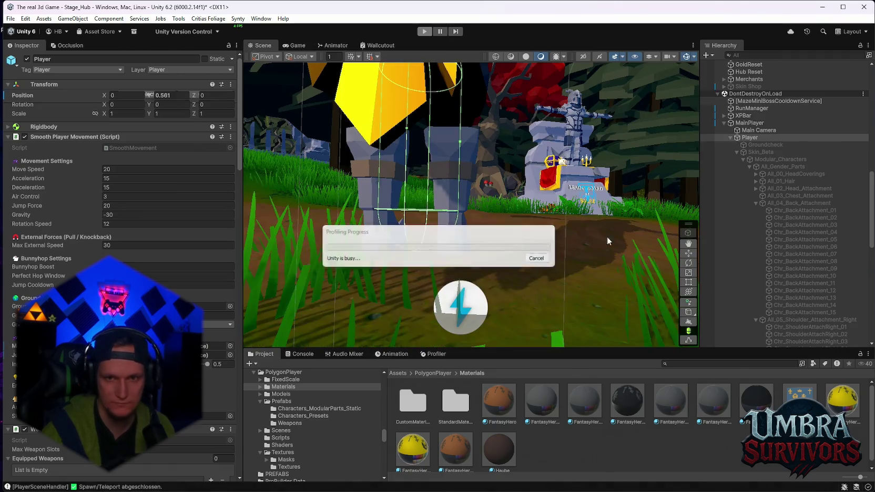
# Orbit the Scene view level with the player's legs and relaunch the game.
pyautogui.moveTo(588, 244); pyautogui.dragTo(559, 100)
pyautogui.moveTo(513, 187)
pyautogui.mouseDown()
pyautogui.moveTo(566, 154)
pyautogui.moveTo(542, 111)
pyautogui.mouseUp()
pyautogui.click(424, 32)
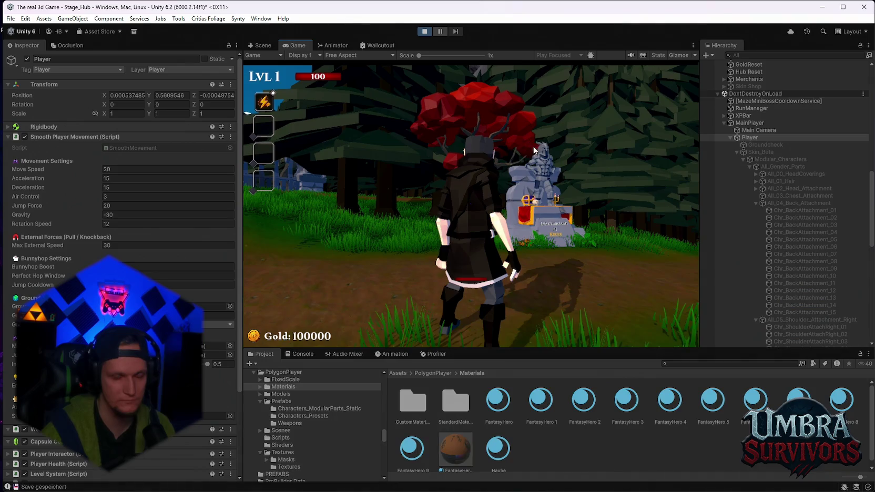
# Run the knight through the field into the Get a Weapon crypt.
pyautogui.press('w')
pyautogui.press('a')
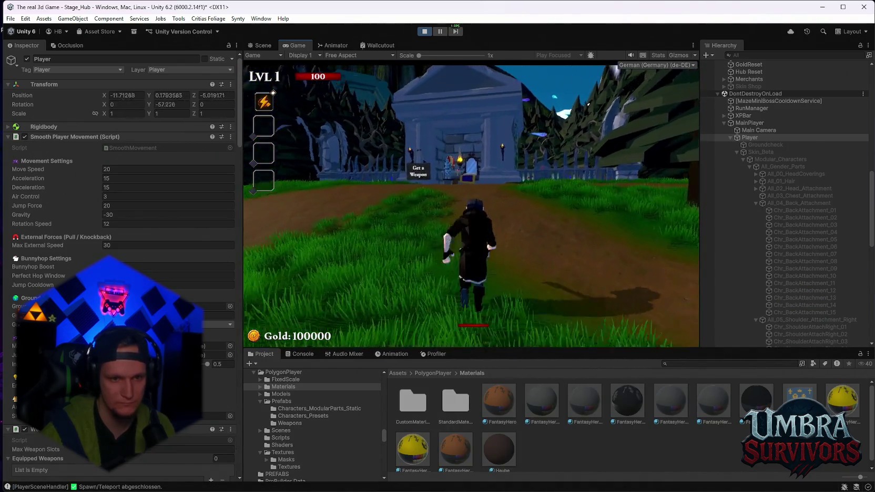
pyautogui.press('a')
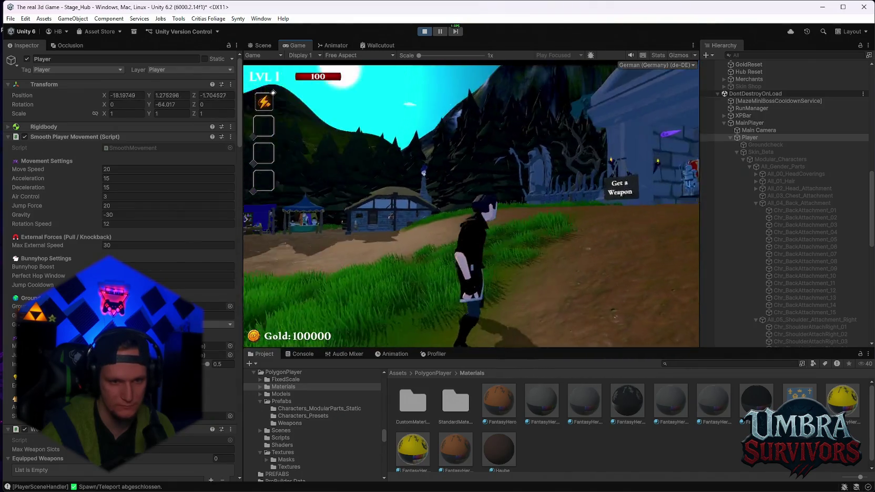
pyautogui.press('w')
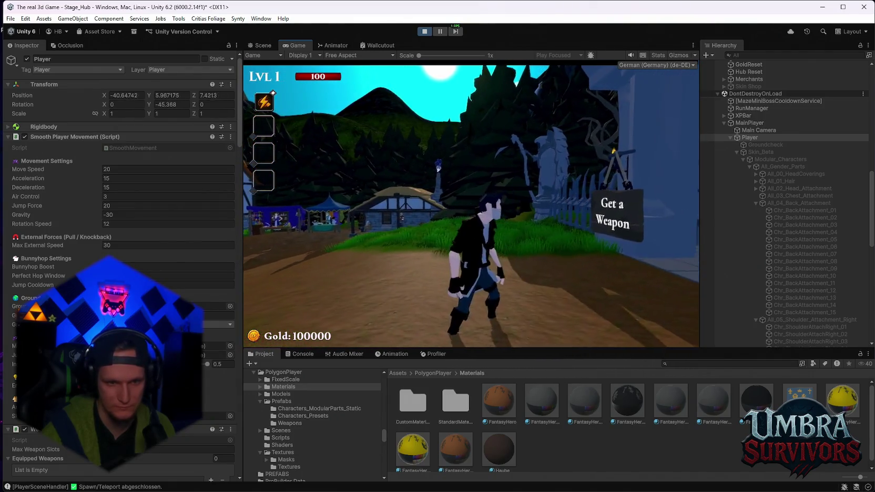
pyautogui.press('a')
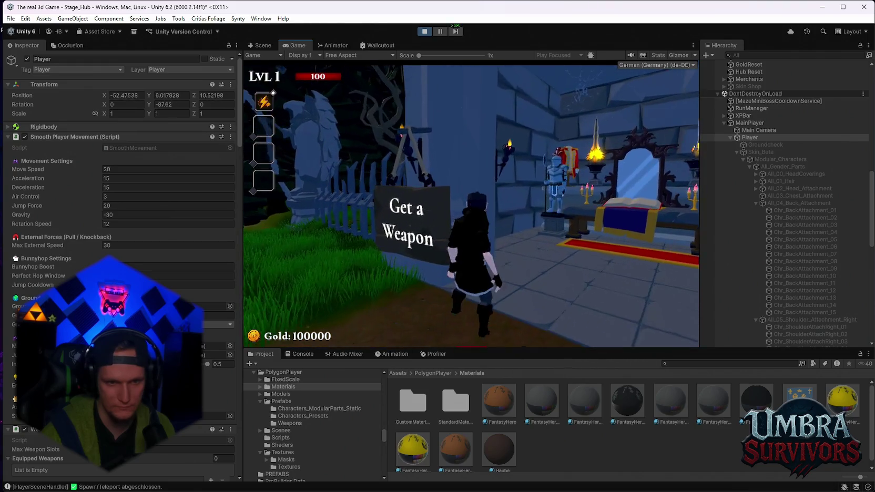
pyautogui.press('w')
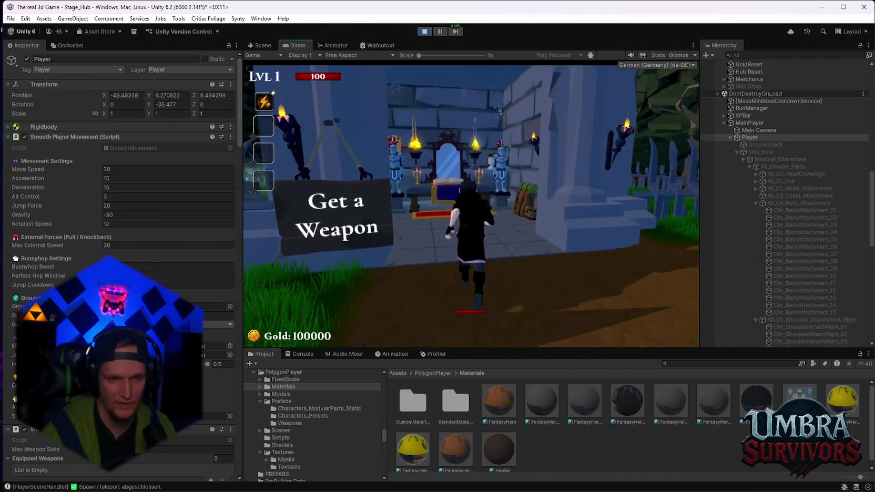
# Equip the Beta Skin from the spellbook's Skins page and close the book.
pyautogui.press('e')
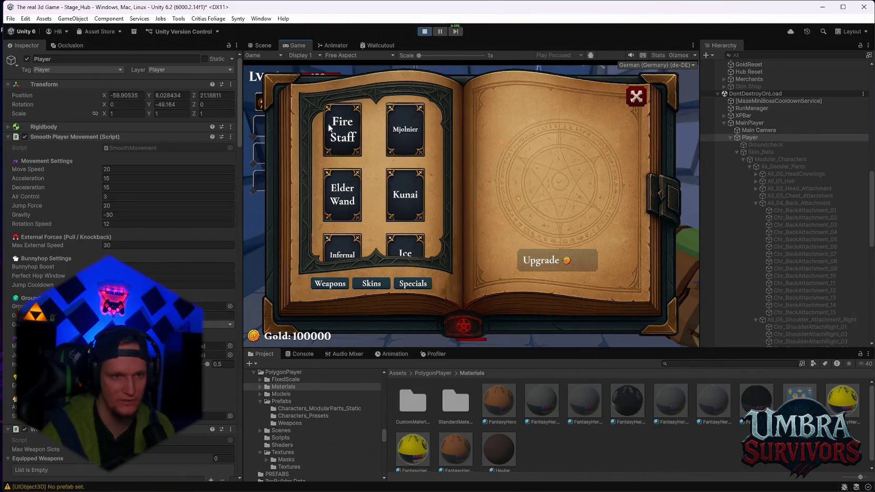
pyautogui.scroll(-1, 398, 193)
pyautogui.scroll(1, 389, 158)
pyautogui.click(371, 283)
pyautogui.click(419, 123)
pyautogui.press('e')
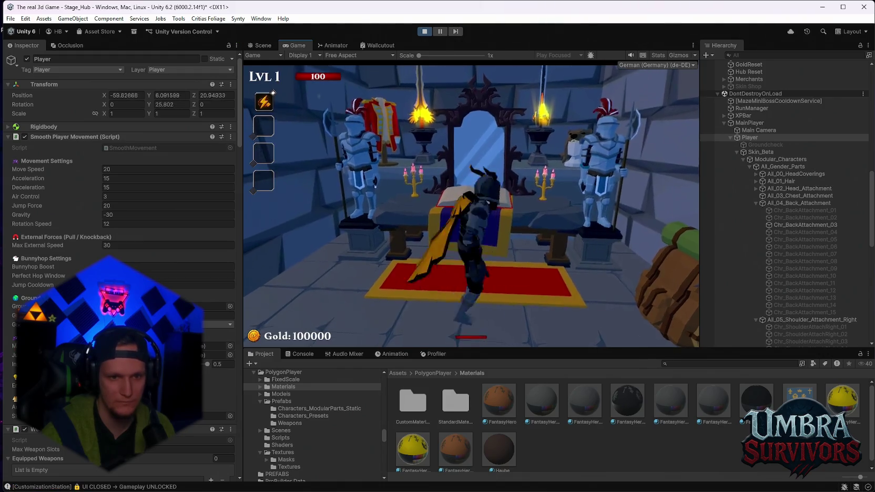
# Run the reskinned knight through the forest path, village and fountain, then pause.
pyautogui.press('w')
pyautogui.press('w')
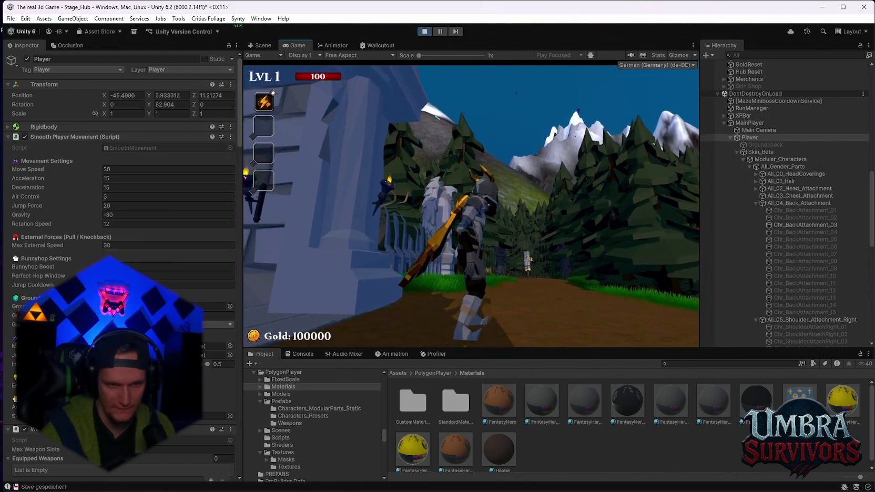
pyautogui.press('w')
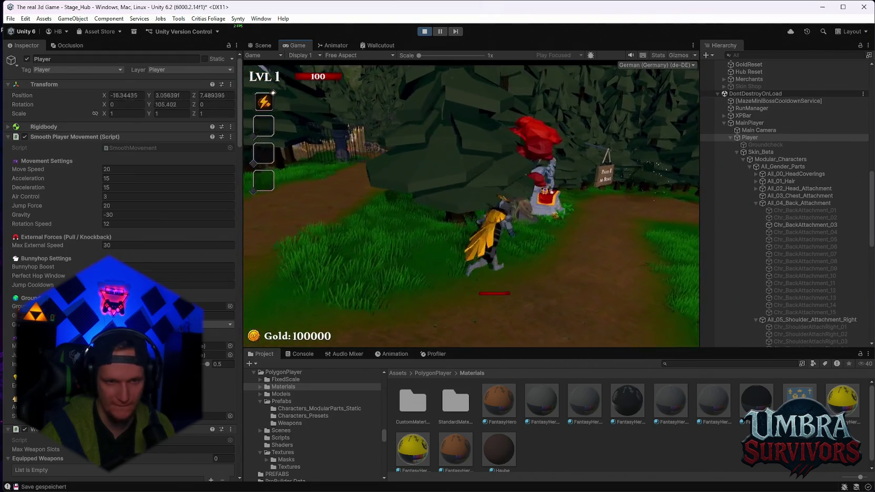
pyautogui.press('w')
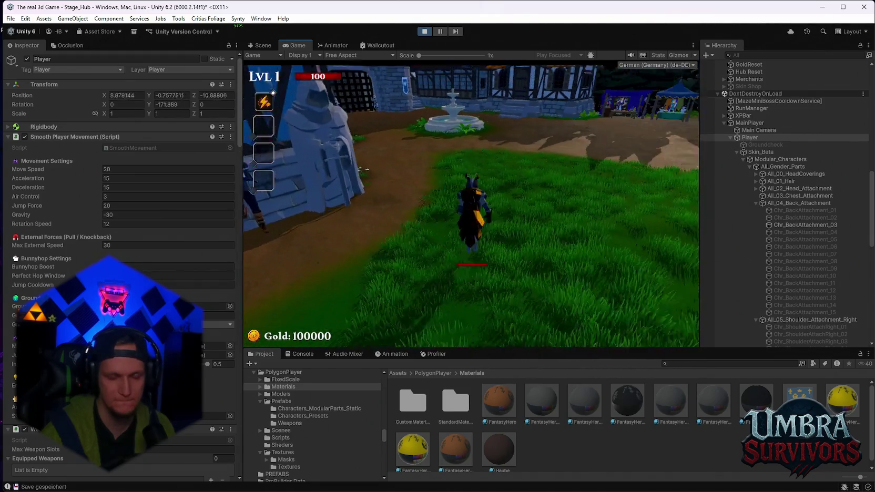
pyautogui.press('w')
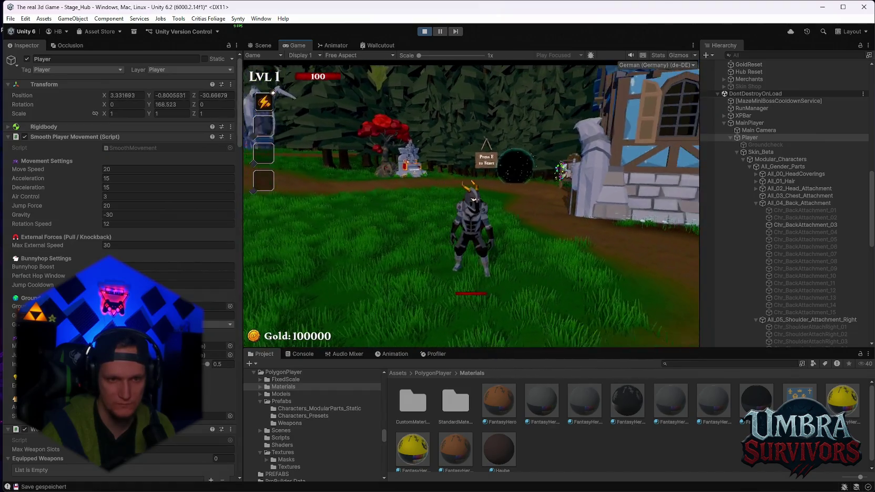
pyautogui.press('w')
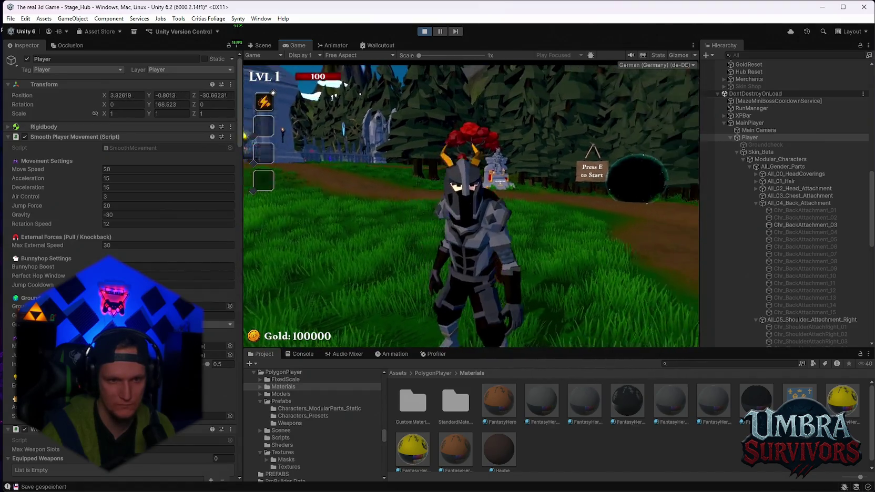
pyautogui.press('w')
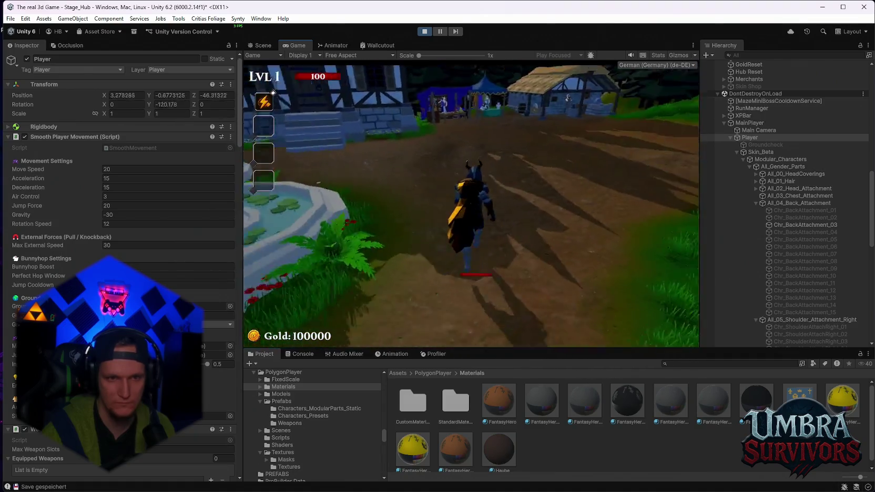
pyautogui.press('w')
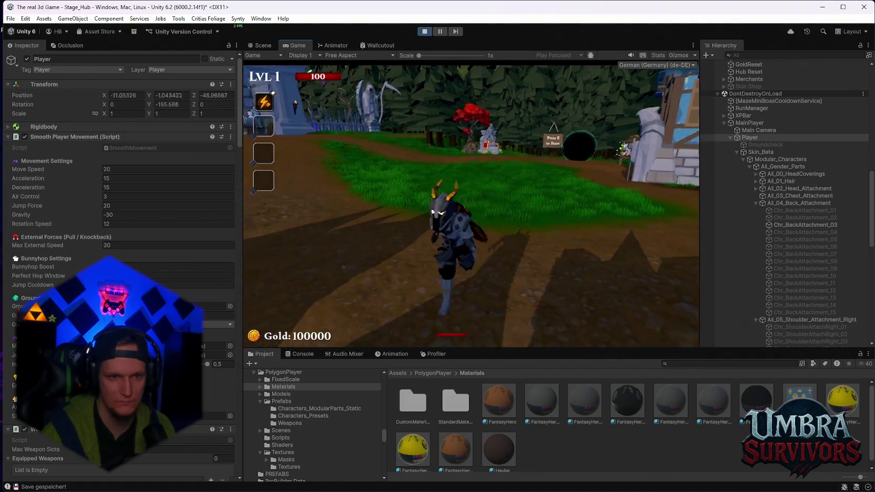
pyautogui.press('w')
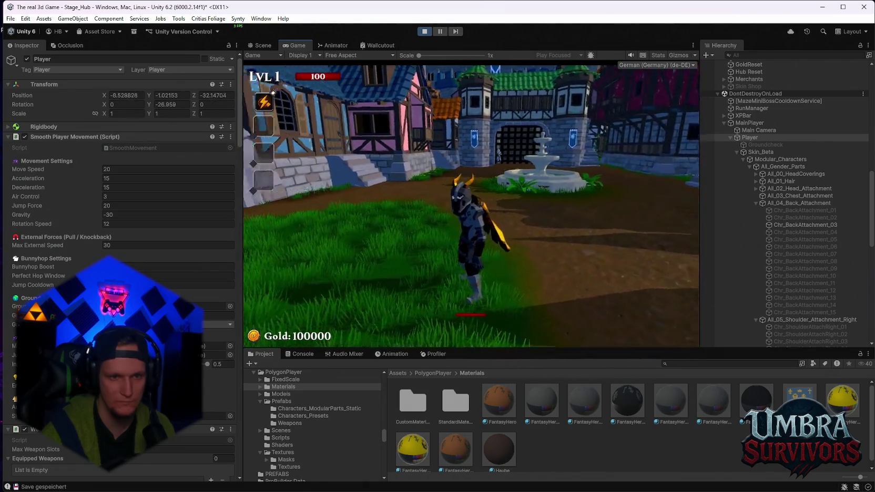
pyautogui.press('Escape')
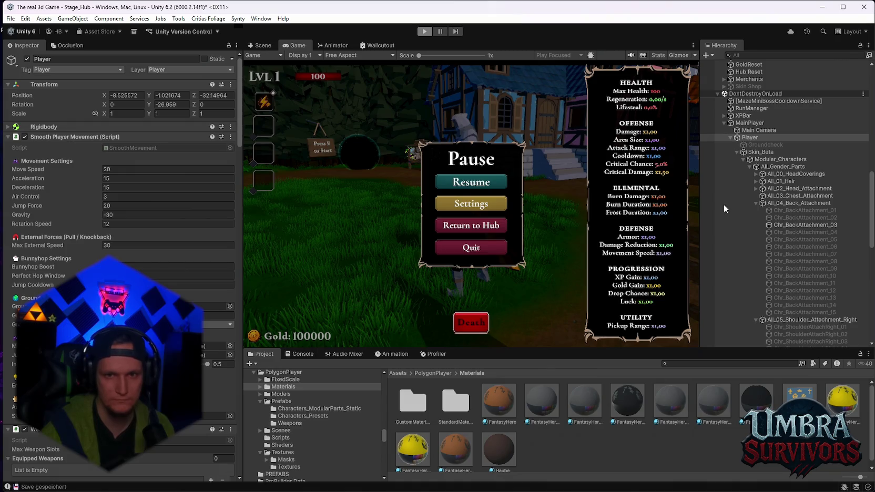
# Exit Play mode and set Skin_Beta's Position Y to 0 after comparing with Skin_Default.
pyautogui.hotkey('ctrl', 'p')
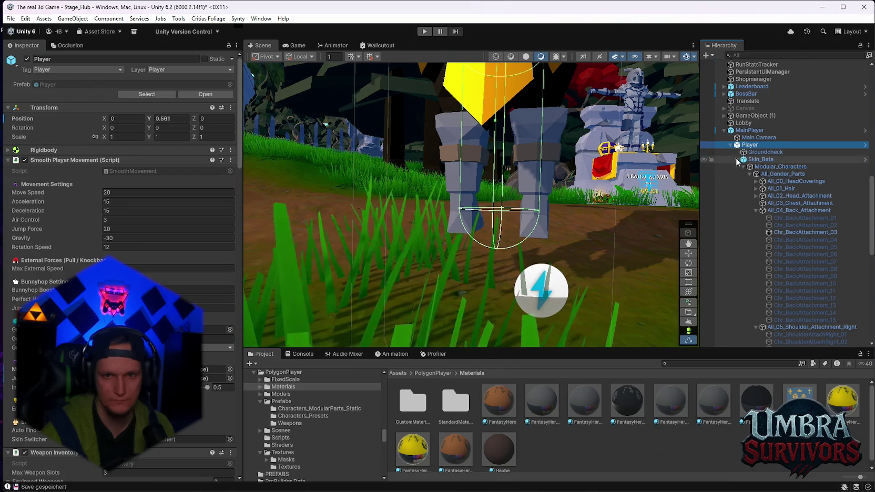
pyautogui.click(736, 159)
pyautogui.click(755, 213)
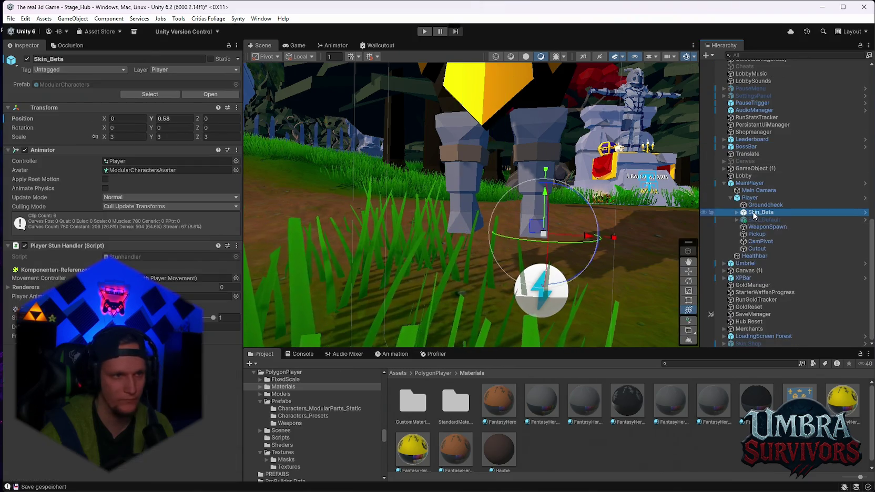
pyautogui.click(757, 219)
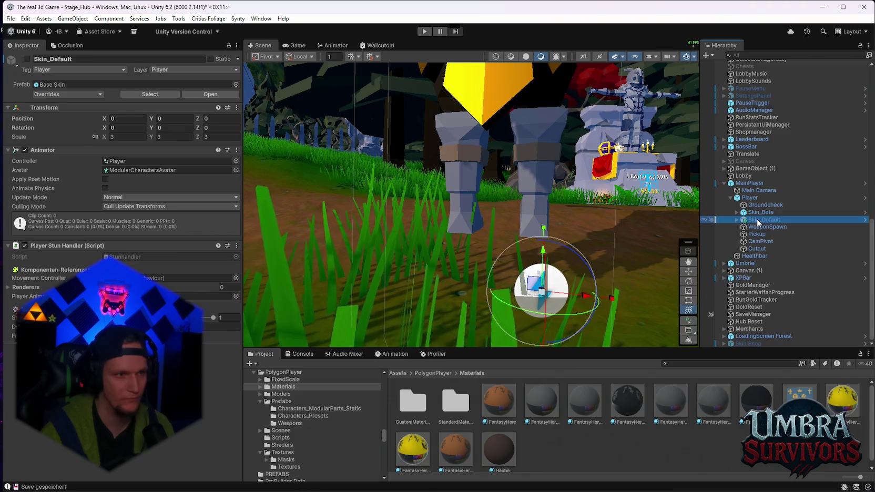
pyautogui.click(757, 212)
pyautogui.click(171, 118)
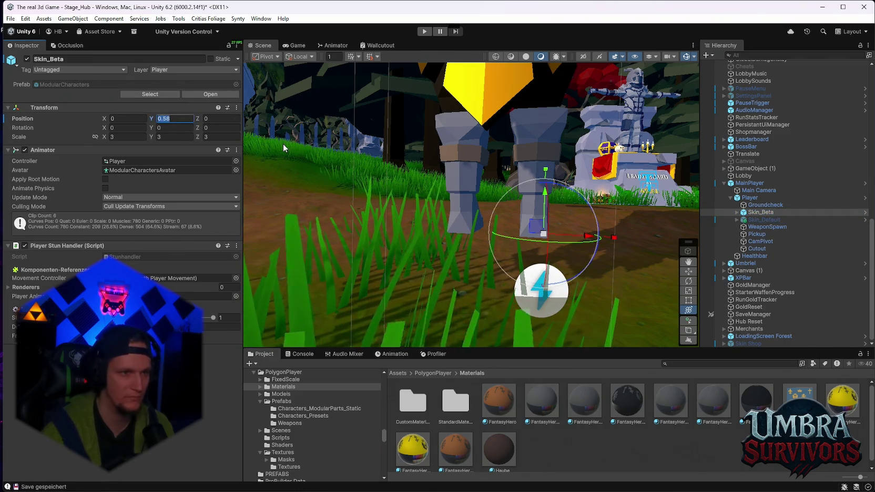
pyautogui.write('0')
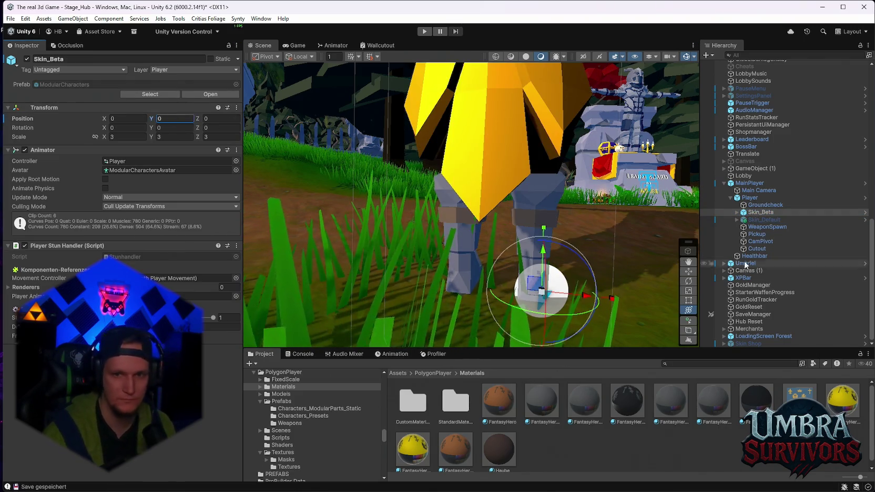
# Frame Skin_Default to compare, then select the Player and look up at its collider.
pyautogui.click(764, 219)
pyautogui.press('f')
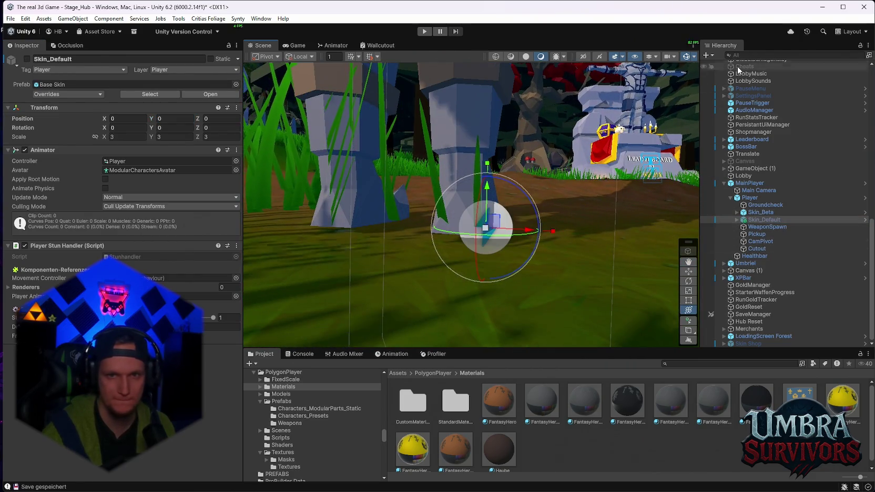
pyautogui.moveTo(477, 127)
pyautogui.mouseDown()
pyautogui.moveTo(461, 219)
pyautogui.moveTo(576, 227)
pyautogui.moveTo(567, 231)
pyautogui.moveTo(553, 182)
pyautogui.mouseUp()
pyautogui.click(750, 197)
pyautogui.scroll(-5, 175, 237)
pyautogui.scroll(4, 175, 238)
pyautogui.scroll(-10, 176, 247)
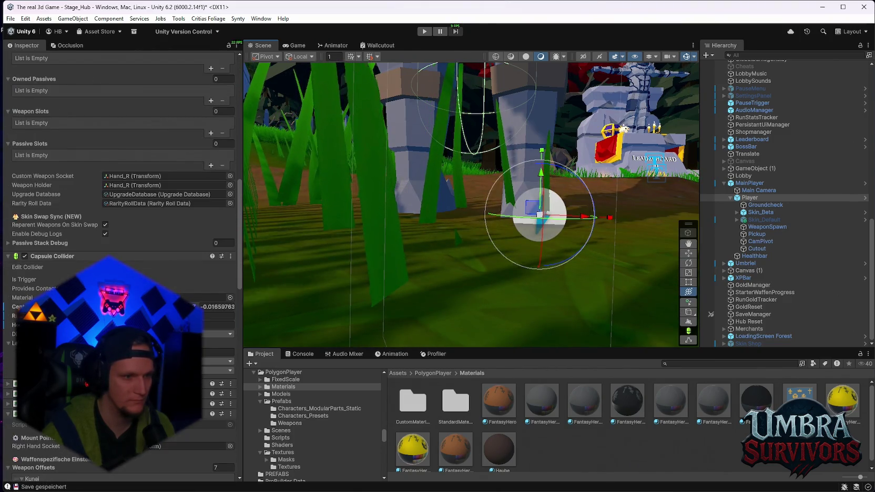
pyautogui.moveTo(463, 210)
pyautogui.mouseDown()
pyautogui.moveTo(476, 250)
pyautogui.moveTo(470, 295)
pyautogui.moveTo(509, 241)
pyautogui.moveTo(494, 169)
pyautogui.moveTo(533, 289)
pyautogui.moveTo(549, 218)
pyautogui.moveTo(546, 153)
pyautogui.mouseUp()
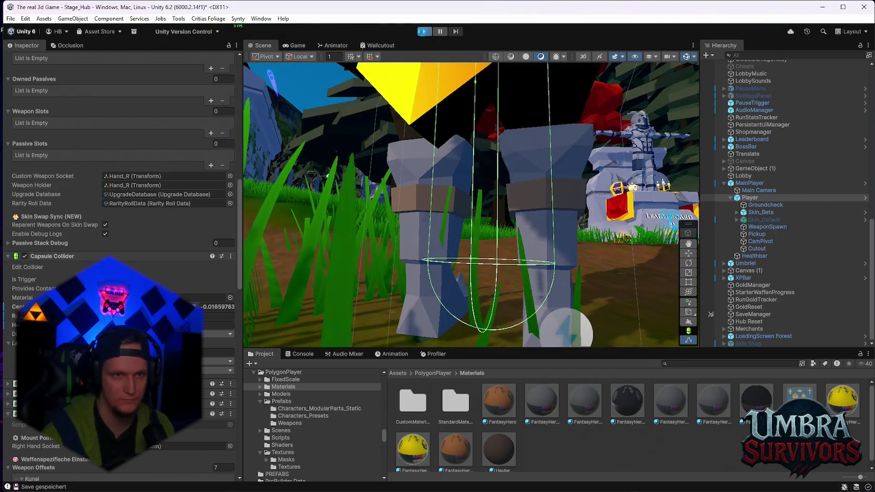
# Launch the game and run the knight past the temple and village to the Get a Weapon gate.
pyautogui.hotkey('ctrl', 'p')
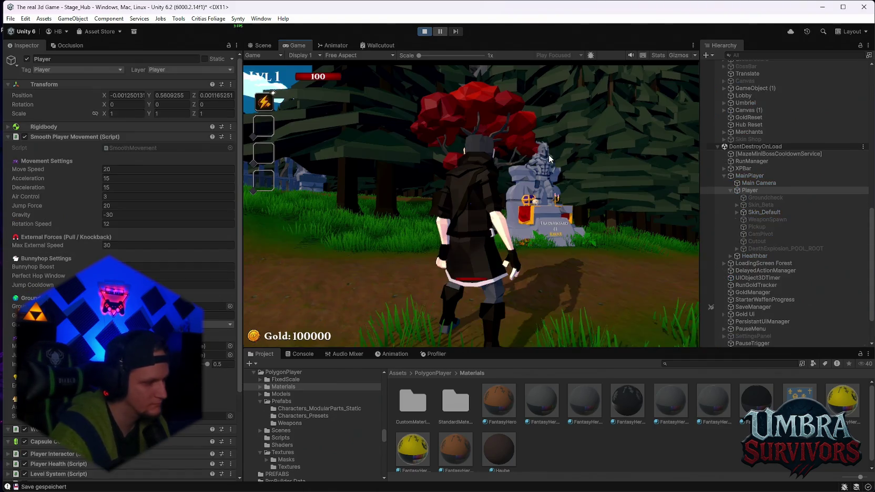
pyautogui.press('w')
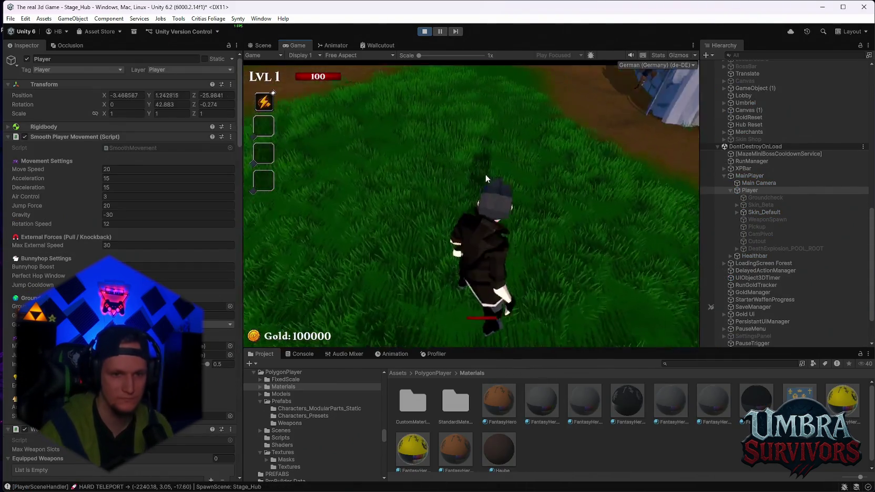
pyautogui.press('w')
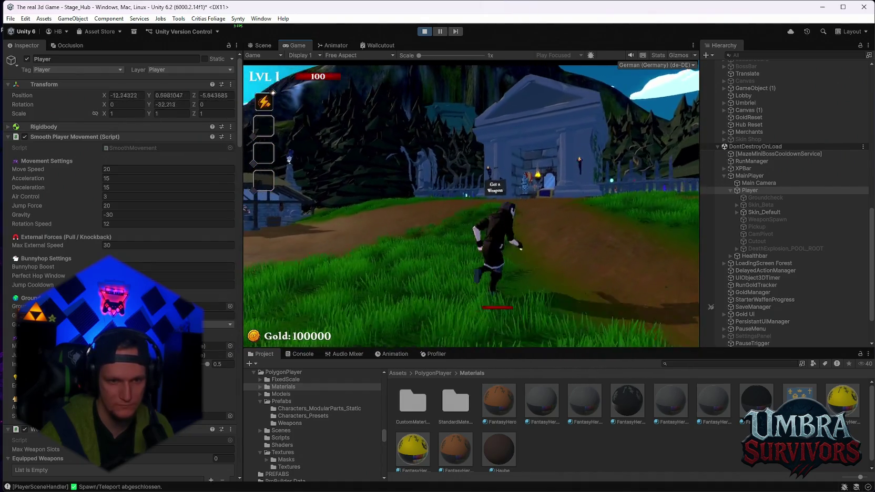
pyautogui.press('w')
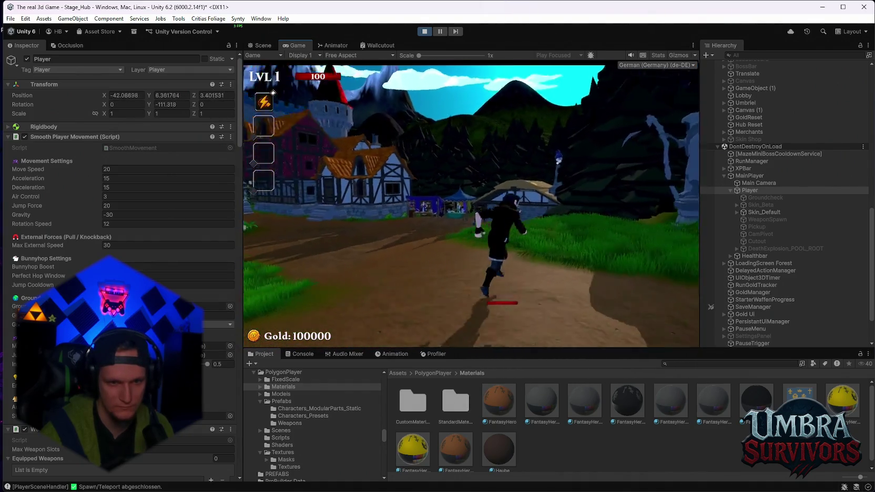
pyautogui.press('w')
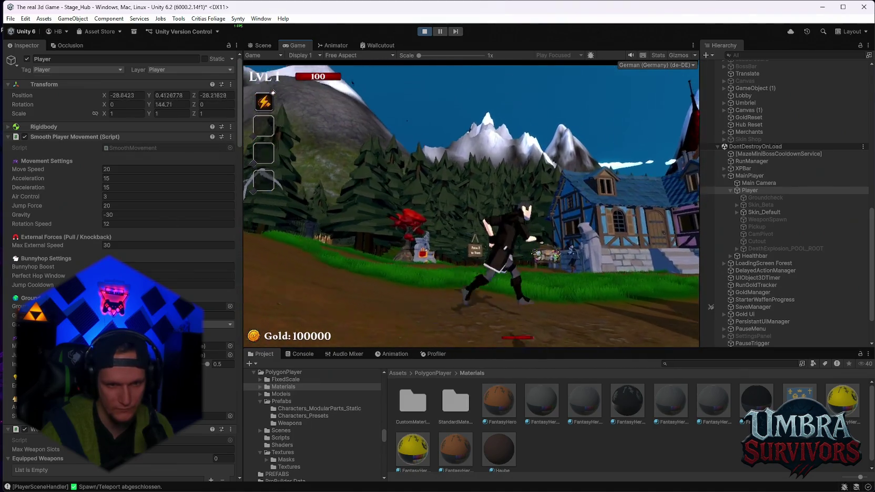
pyautogui.press('w')
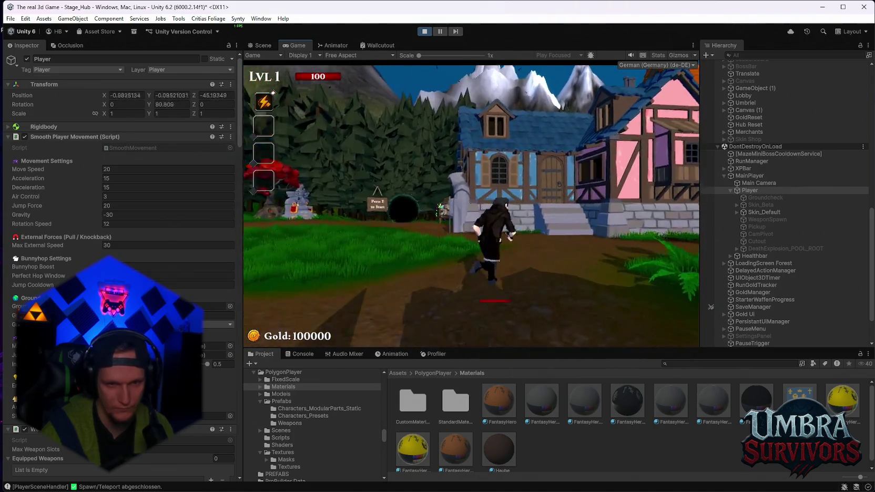
pyautogui.press('w')
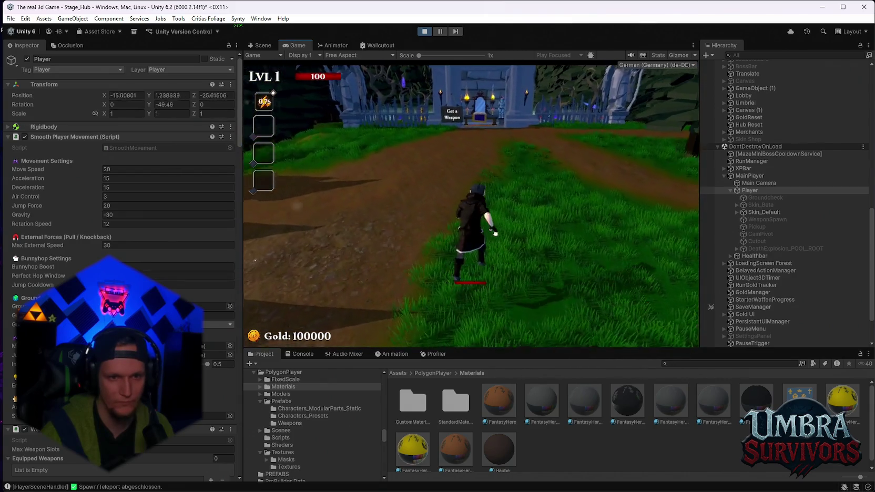
pyautogui.press('w')
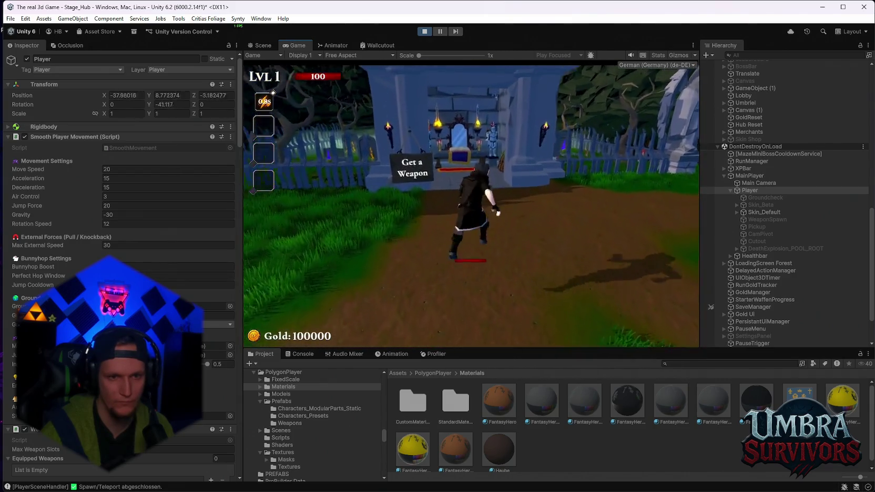
# Bring up the pause menu and stop Play mode.
pyautogui.press('w')
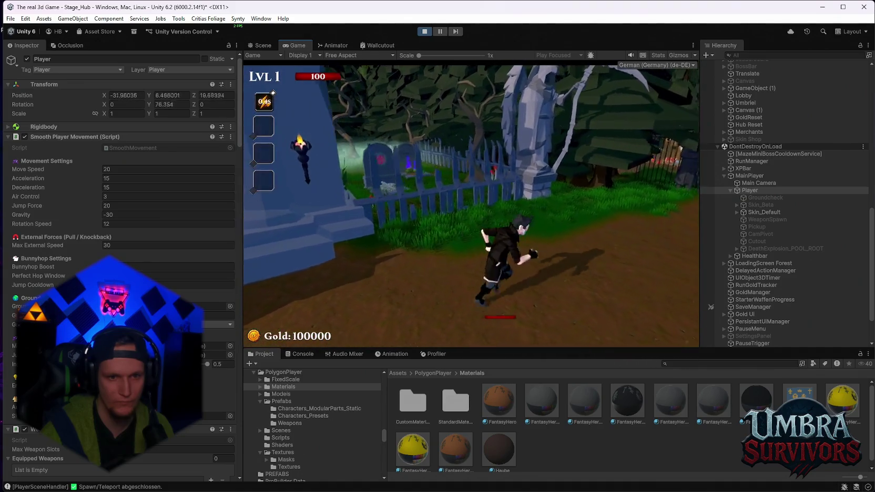
pyautogui.press('Escape')
pyautogui.click(425, 32)
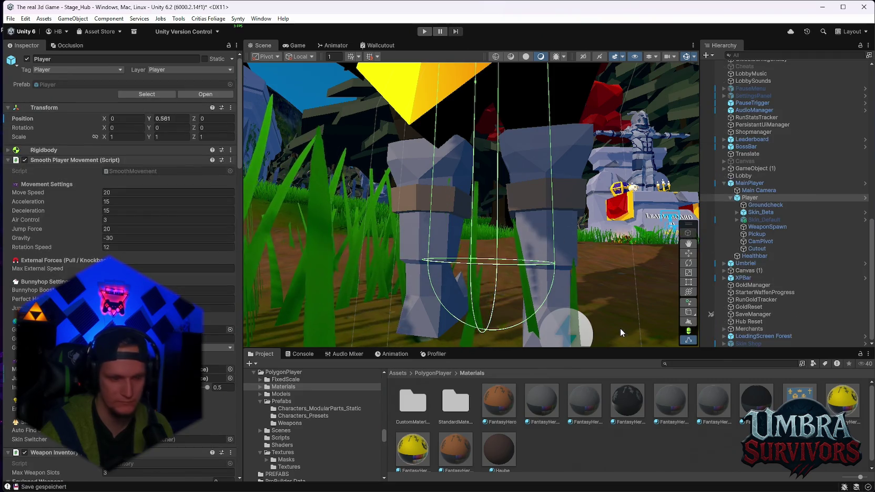
# Select the character model in the Scene view, undoing an accidental change.
pyautogui.click(603, 314)
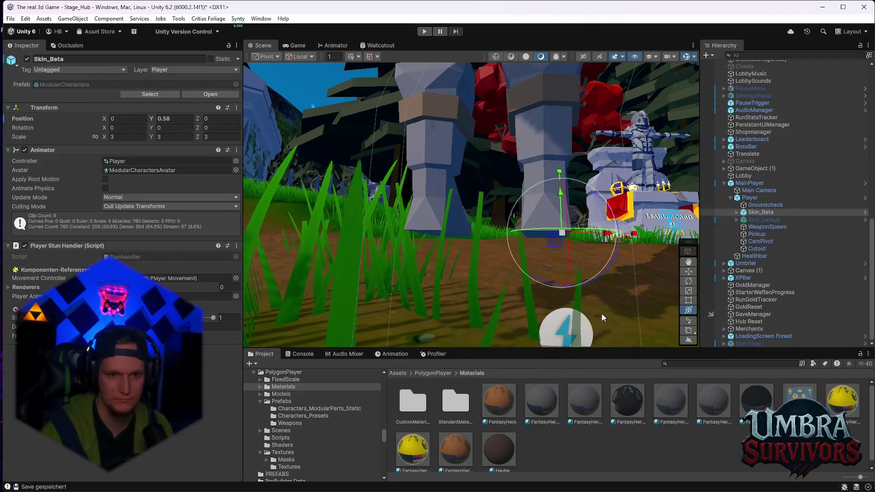
pyautogui.click(602, 313)
pyautogui.click(601, 313)
pyautogui.click(600, 312)
pyautogui.scroll(2, 598, 311)
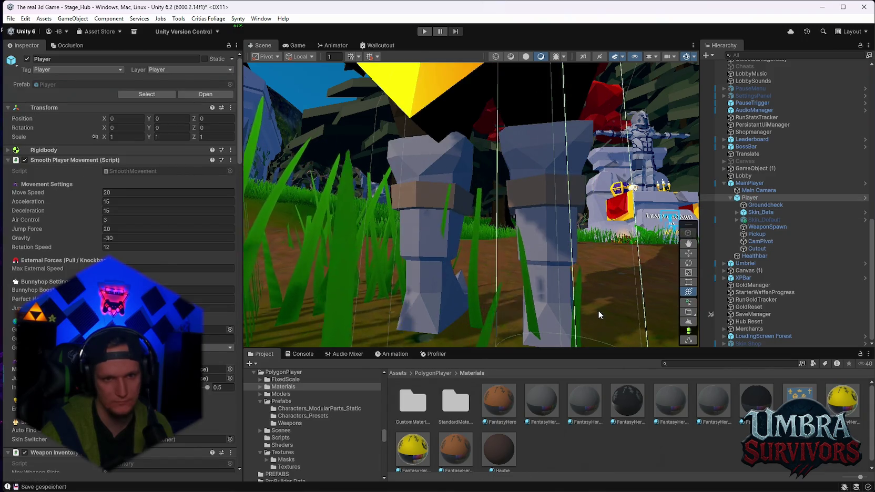
pyautogui.hotkey('ctrl', 'z')
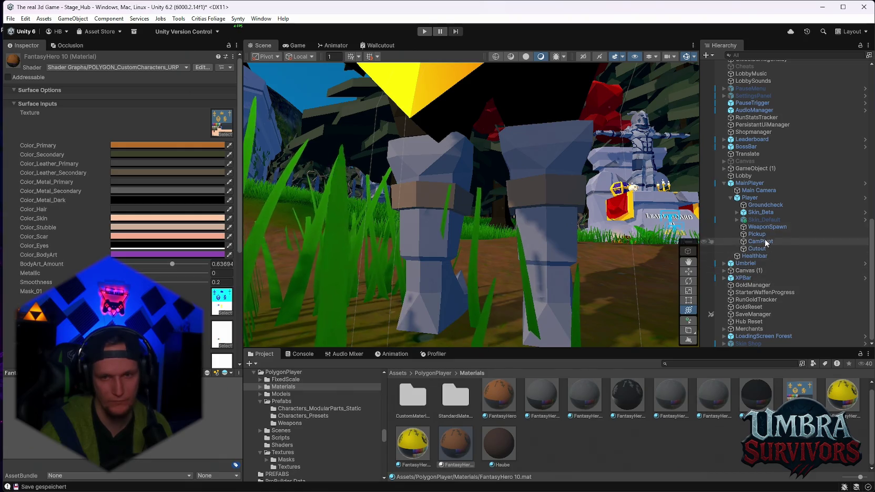
# Set Skin_Beta's Position Y to 0 and start Play mode.
pyautogui.click(749, 198)
pyautogui.click(760, 212)
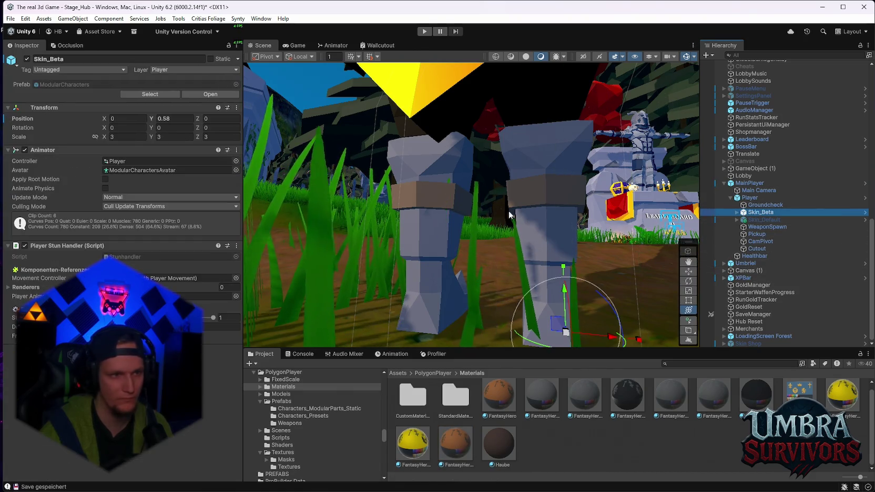
pyautogui.click(179, 119)
pyautogui.write('0')
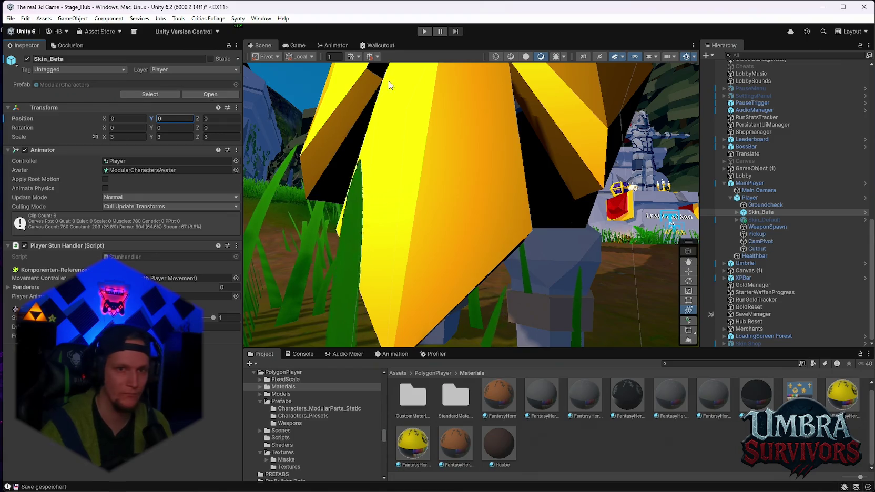
pyautogui.click(425, 31)
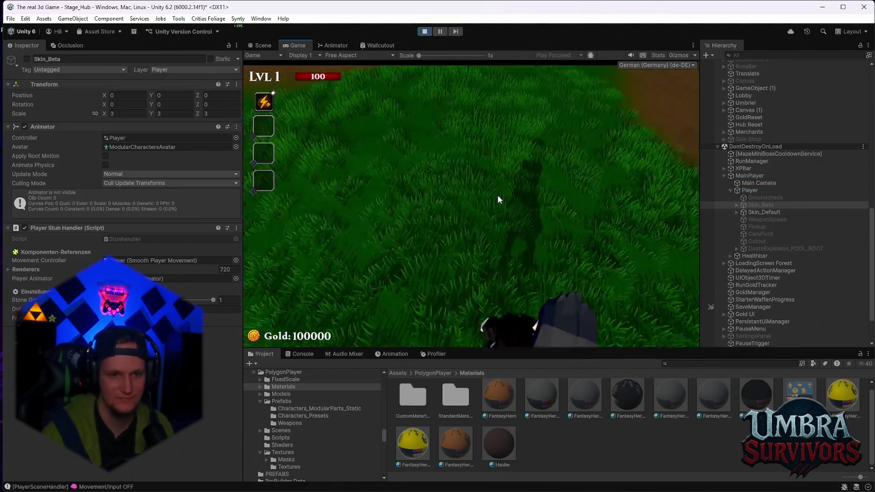
# Run, dash and roll the knight across the hub into the Get a Weapon building.
pyautogui.press('w')
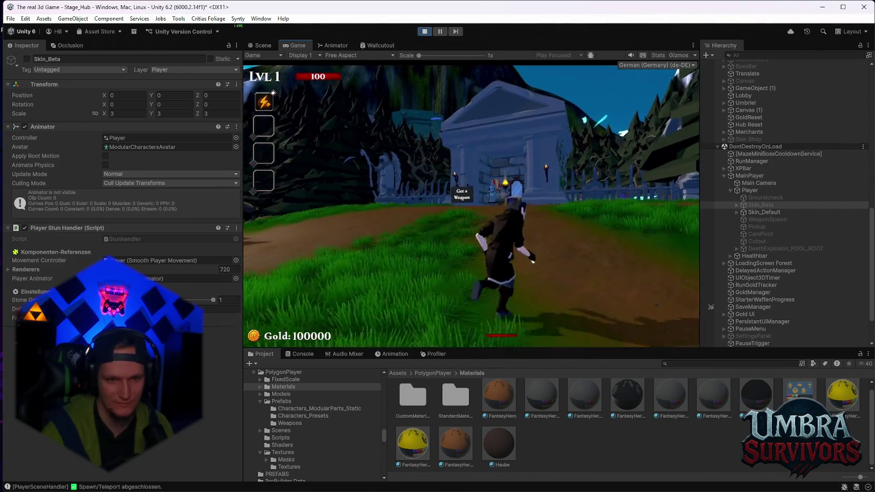
pyautogui.press('s')
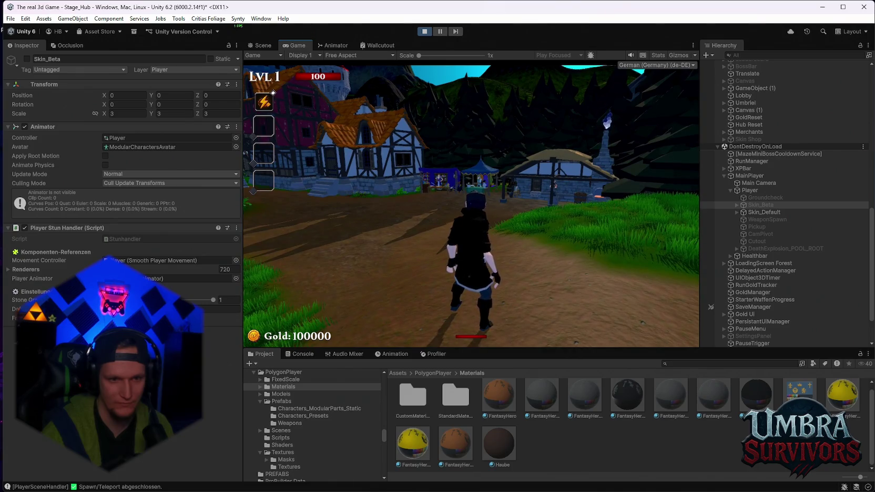
pyautogui.press('w')
pyautogui.press('space')
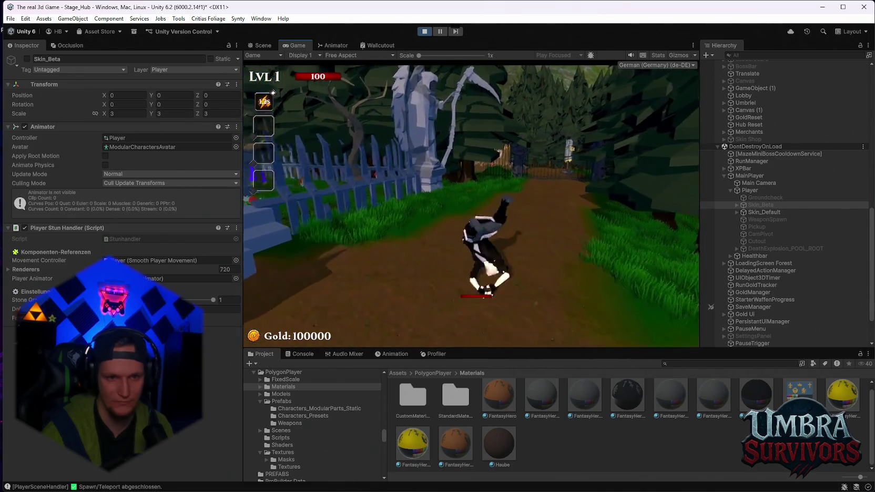
pyautogui.press('w')
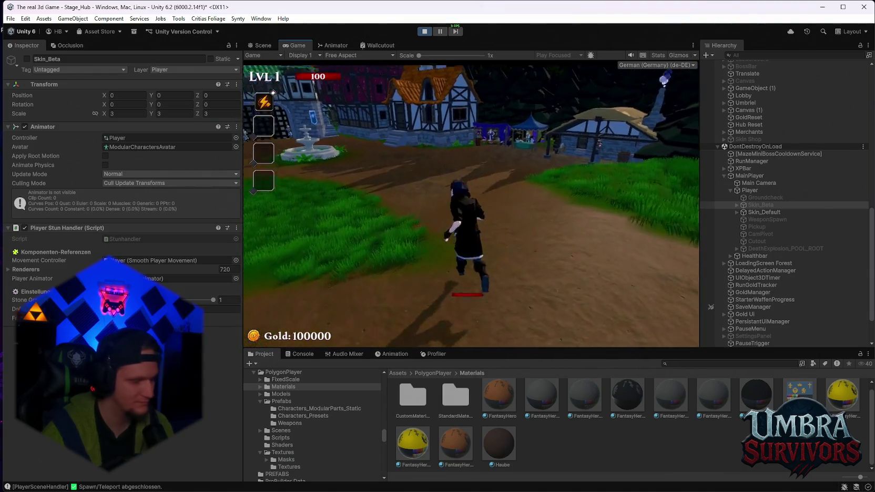
pyautogui.press('space')
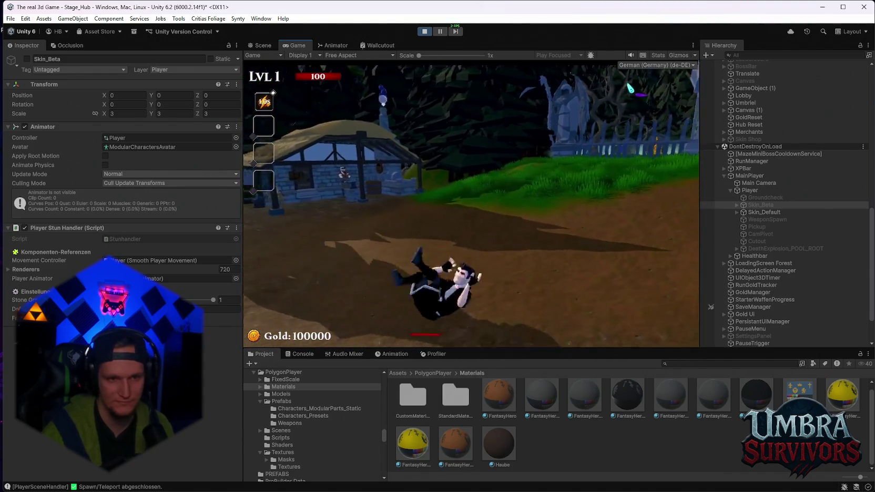
pyautogui.press('w')
pyautogui.press('w')
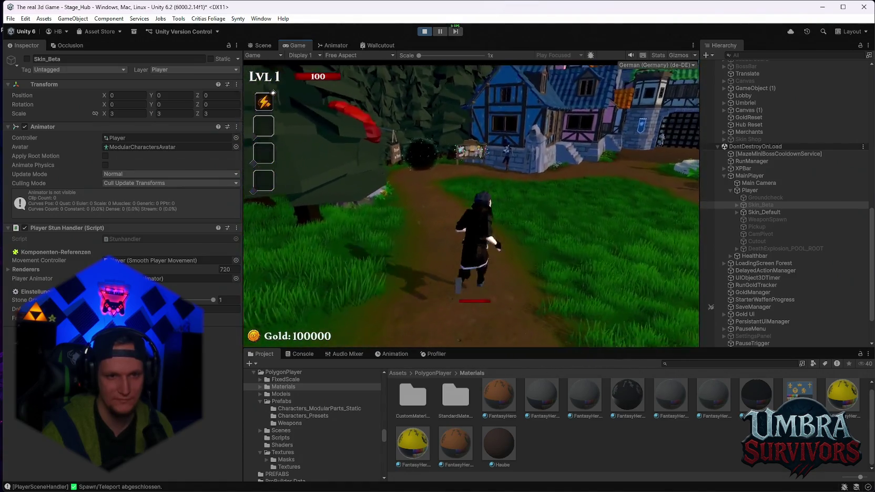
pyautogui.press('space')
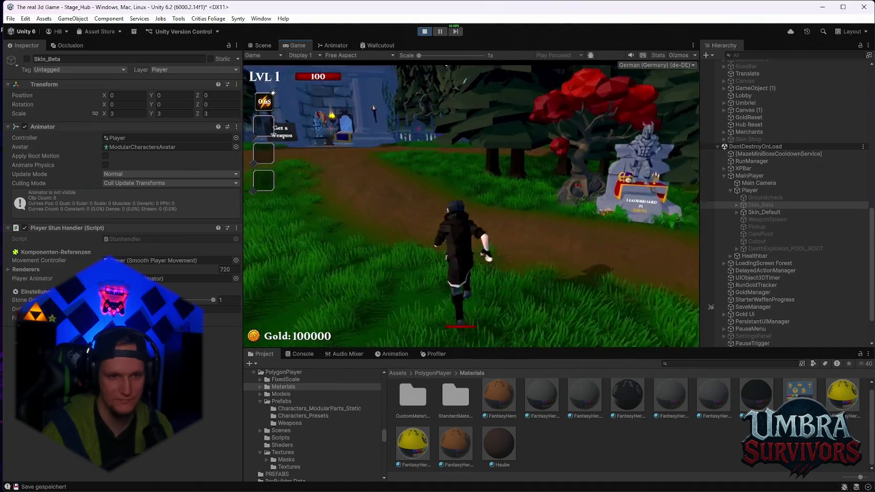
pyautogui.press('w')
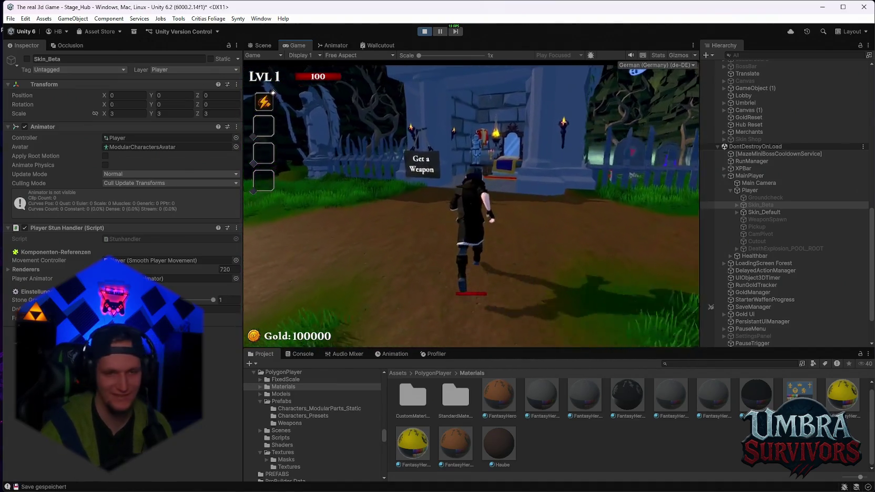
pyautogui.press('w')
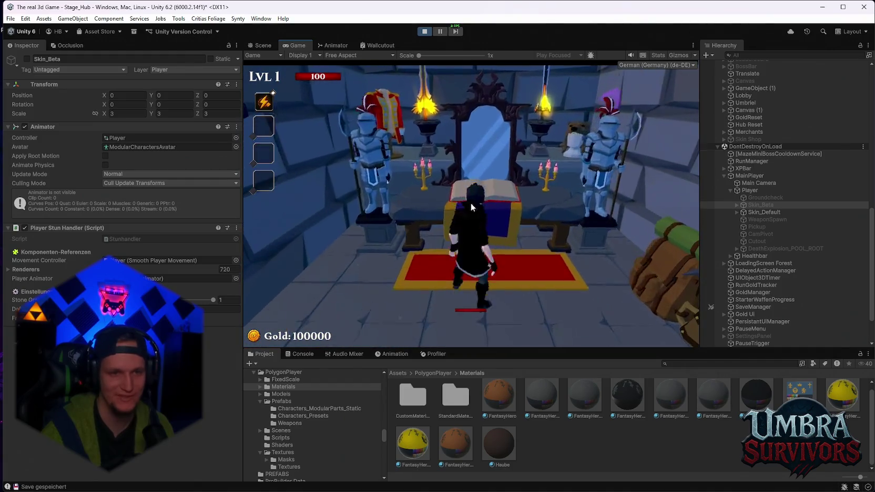
# Equip the Beta Skin from the book's Skins list.
pyautogui.click(470, 203)
pyautogui.click(372, 284)
pyautogui.click(422, 132)
pyautogui.press('Escape')
# Run to the portal, start the run and pick the Ice Tornado card.
pyautogui.press('w')
pyautogui.press('w')
pyautogui.press('w')
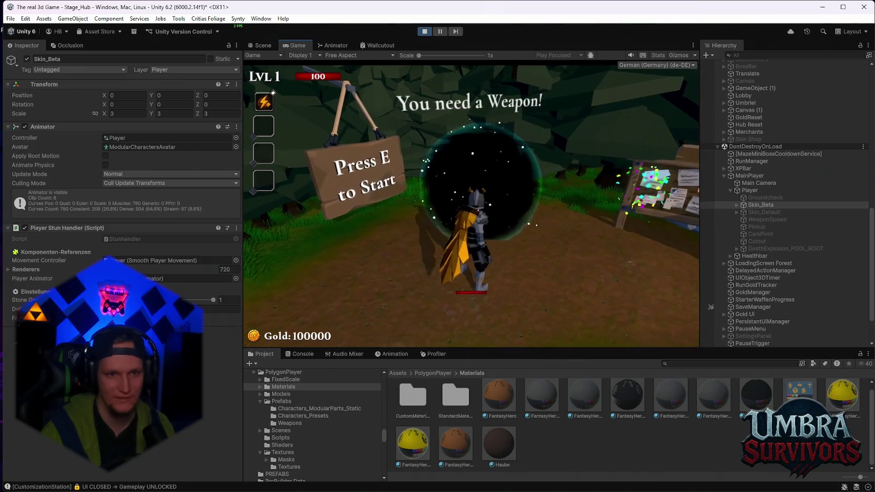
pyautogui.press('e')
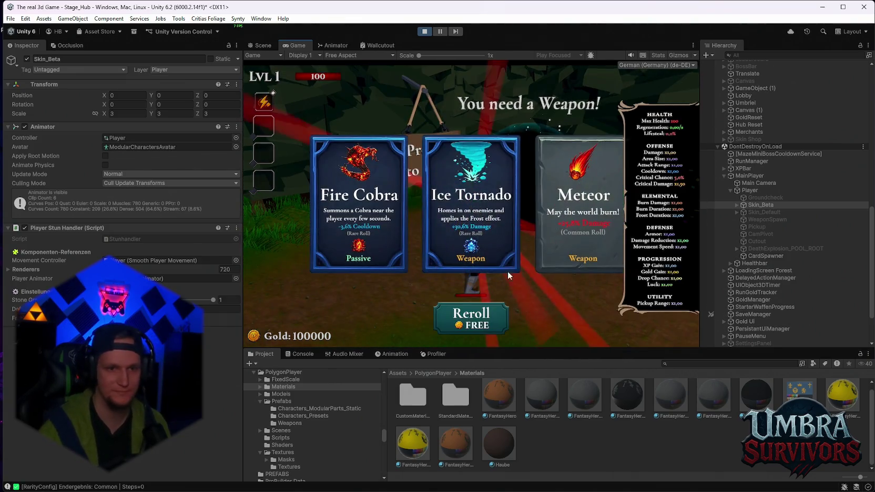
pyautogui.click(503, 260)
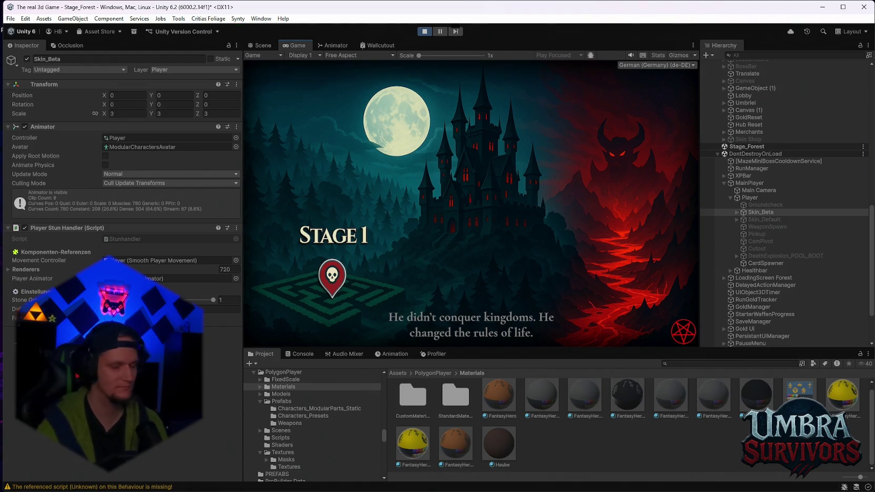
# Fight Wave 1 of Stage_Forest with Ice Tornado, toggling the pause menu with Esc.
pyautogui.scroll(-5, 787, 203)
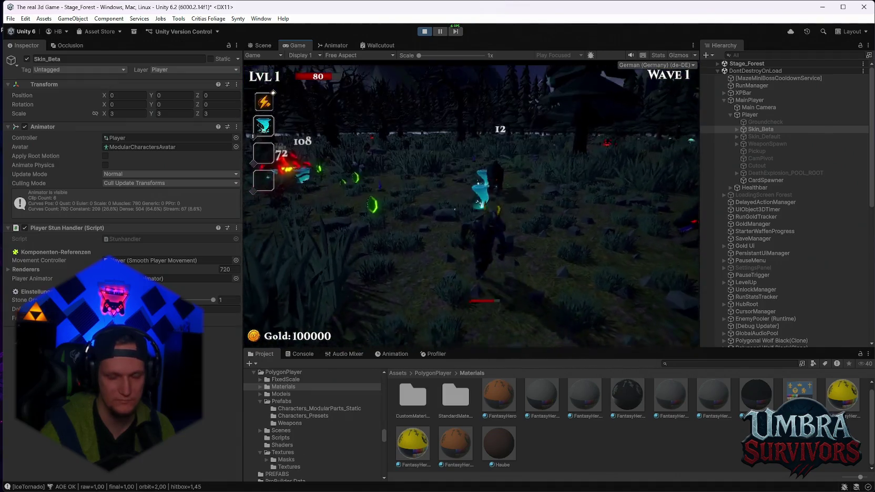
pyautogui.press('Escape')
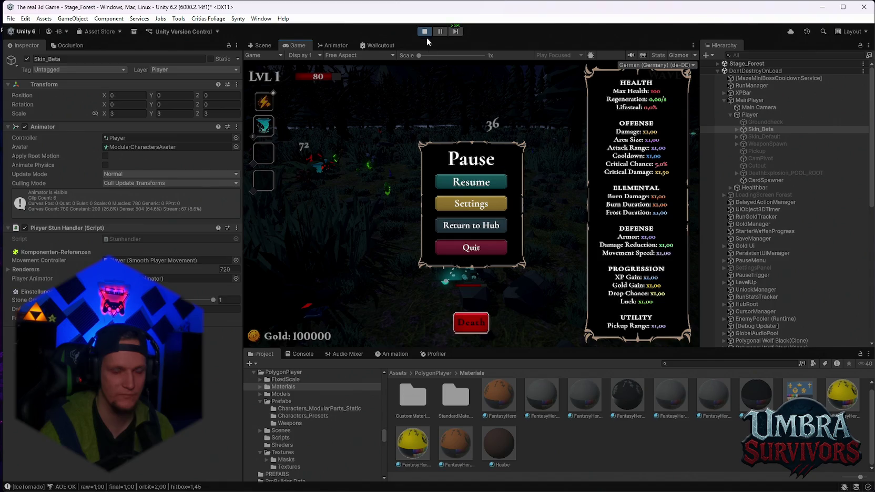
pyautogui.press('Escape')
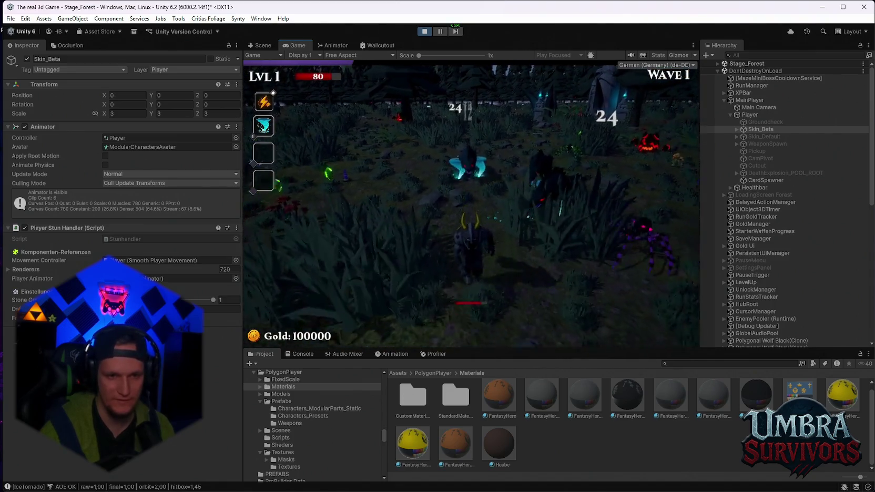
pyautogui.press('Escape')
# Frame Skin_Beta in the Scene view and open the FantasyHero 9 material settings.
pyautogui.click(260, 46)
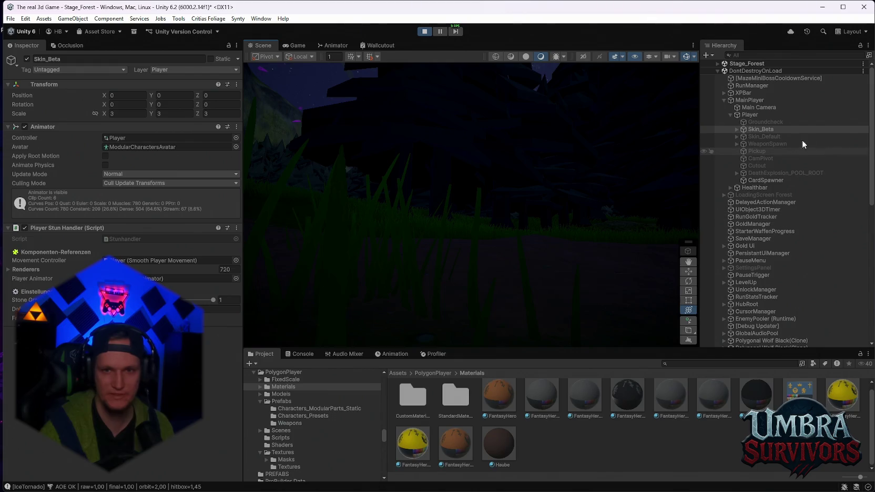
pyautogui.doubleClick(760, 129)
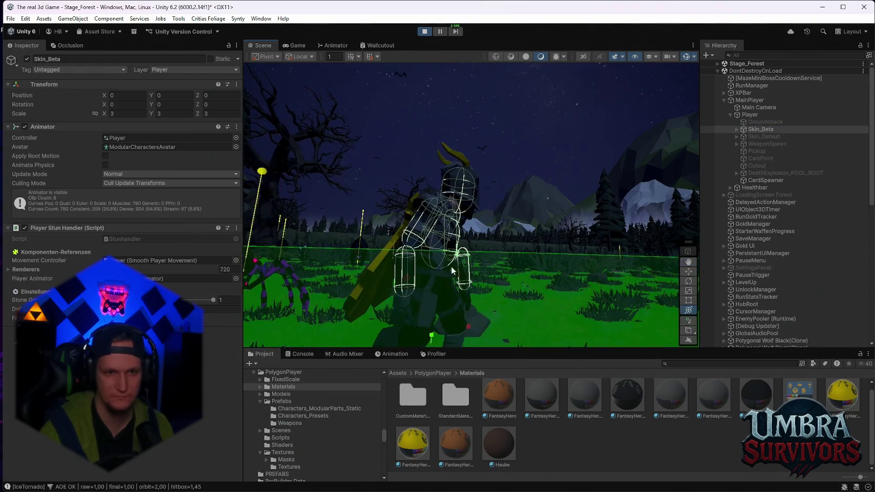
pyautogui.scroll(3, 556, 193)
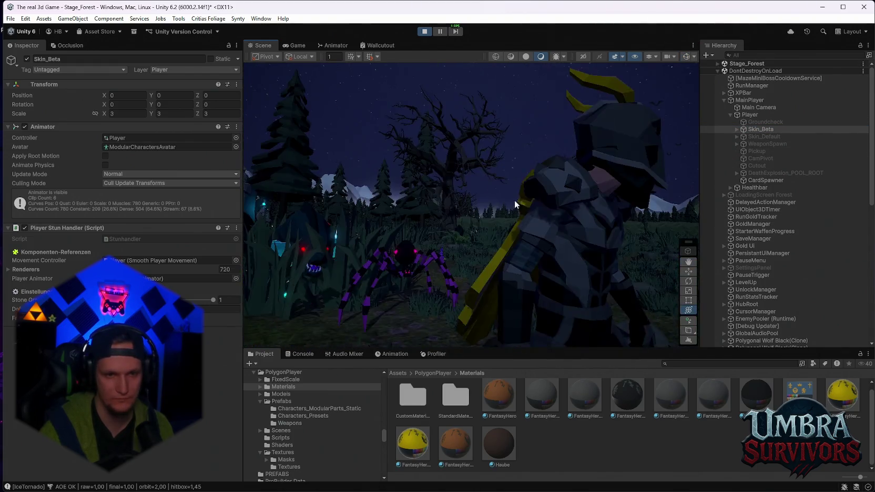
pyautogui.click(413, 445)
# Change the Color_Scar colour to a dark red-brown.
pyautogui.click(132, 209)
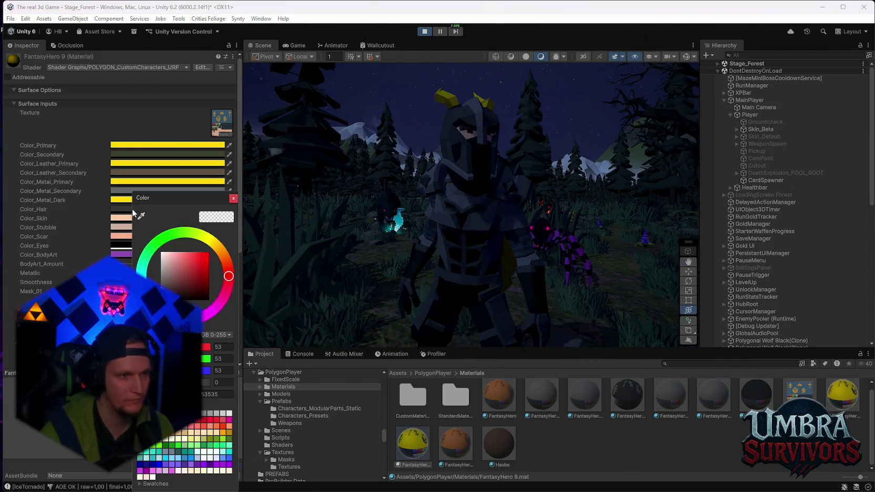
pyautogui.click(233, 199)
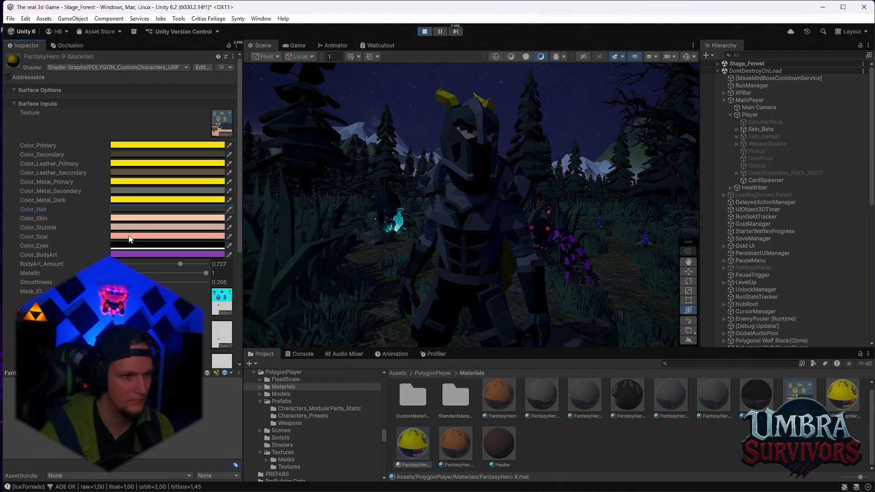
pyautogui.click(121, 237)
pyautogui.click(184, 276)
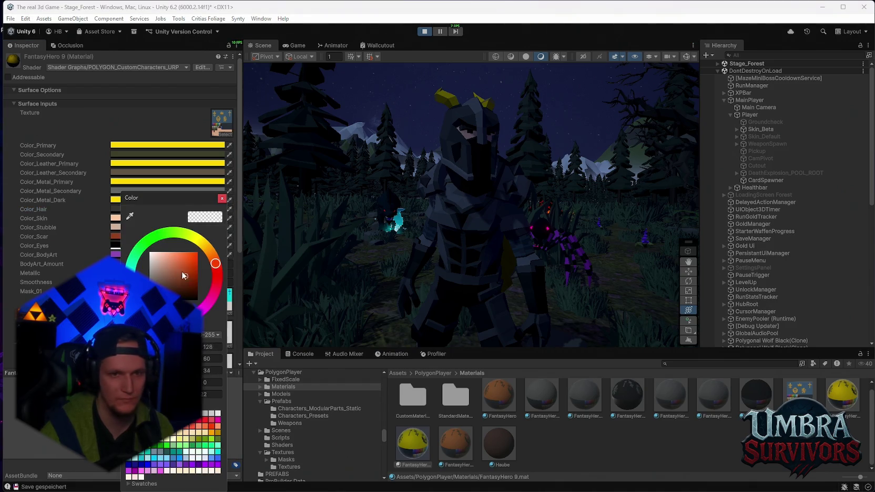
# Set Color_Metal_Secondary to dark blue (44,81,106) and orbit close to inspect the armour.
pyautogui.click(222, 199)
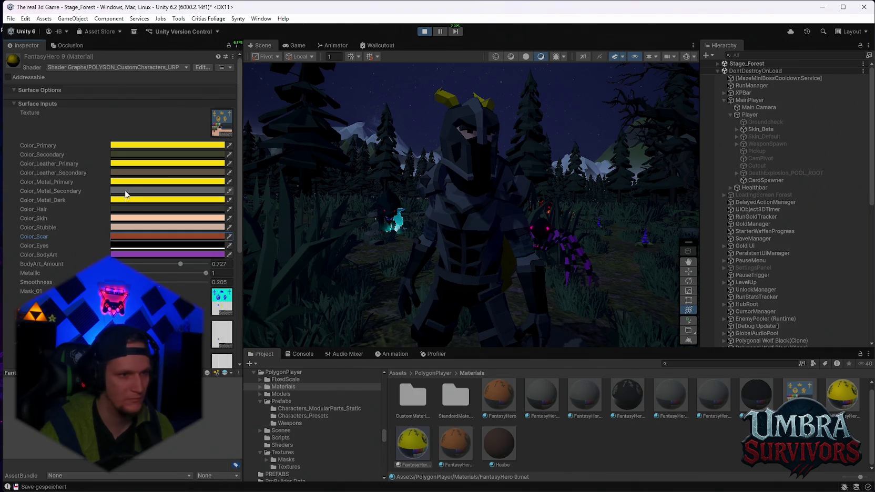
pyautogui.click(118, 191)
pyautogui.moveTo(176, 258); pyautogui.dragTo(177, 265)
pyautogui.click(227, 185)
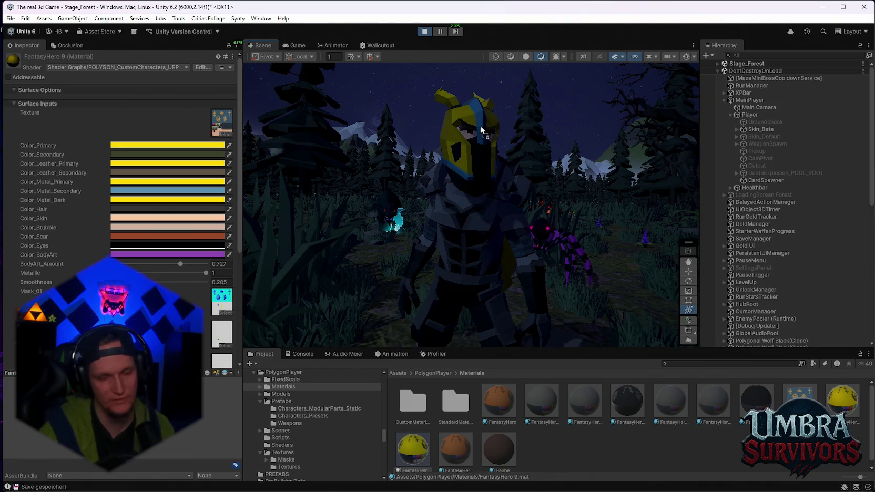
pyautogui.moveTo(435, 200)
pyautogui.mouseDown()
pyautogui.moveTo(462, 231)
pyautogui.moveTo(513, 184)
pyautogui.moveTo(470, 241)
pyautogui.moveTo(462, 287)
pyautogui.moveTo(463, 230)
pyautogui.moveTo(409, 253)
pyautogui.moveTo(434, 184)
pyautogui.moveTo(513, 195)
pyautogui.moveTo(655, 248)
pyautogui.moveTo(564, 287)
pyautogui.moveTo(476, 225)
pyautogui.moveTo(468, 245)
pyautogui.mouseUp()
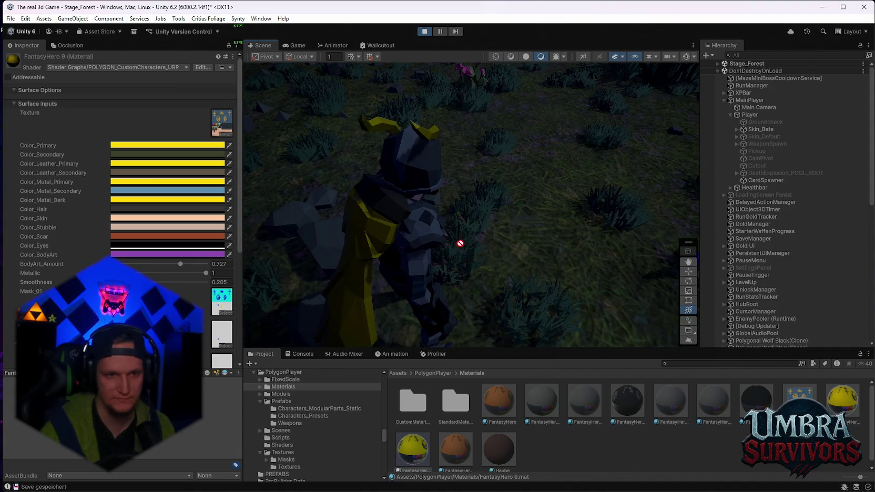
pyautogui.moveTo(441, 200); pyautogui.dragTo(620, 227)
pyautogui.moveTo(468, 234)
pyautogui.mouseDown()
pyautogui.moveTo(493, 238)
pyautogui.moveTo(367, 254)
pyautogui.moveTo(531, 263)
pyautogui.moveTo(396, 202)
pyautogui.moveTo(489, 225)
pyautogui.moveTo(482, 255)
pyautogui.moveTo(521, 278)
pyautogui.moveTo(477, 203)
pyautogui.moveTo(517, 175)
pyautogui.moveTo(500, 189)
pyautogui.mouseUp()
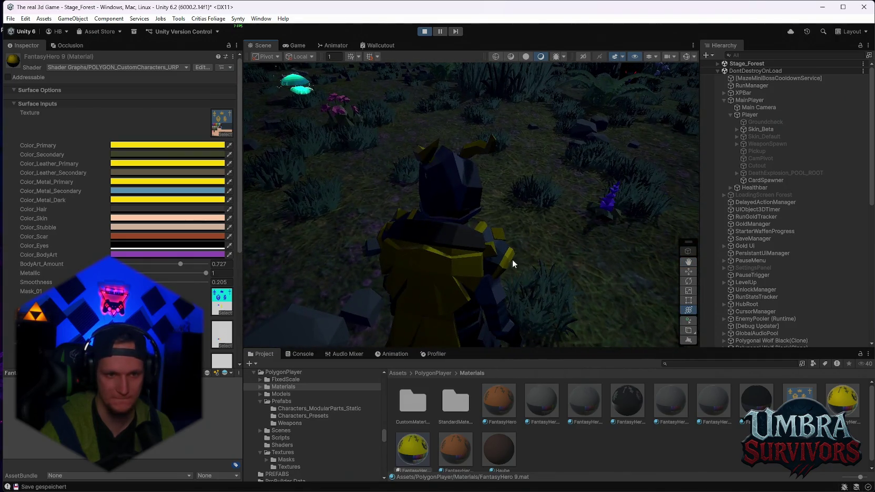
# Try a red Color_Hair, then cancel it.
pyautogui.click(138, 173)
pyautogui.moveTo(183, 238); pyautogui.dragTo(180, 232)
pyautogui.click(135, 204)
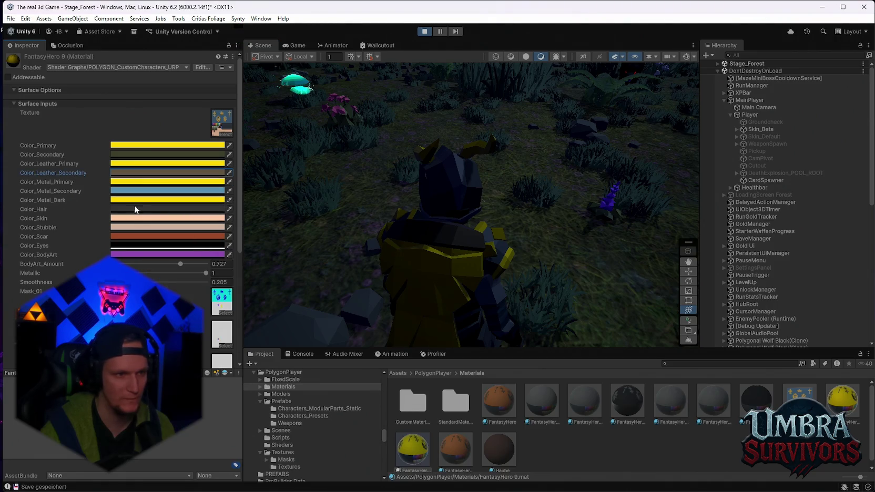
pyautogui.click(126, 209)
pyautogui.moveTo(208, 265); pyautogui.dragTo(194, 271)
pyautogui.press('Escape')
# Check the Metal Secondary, Metal Primary, Scar and Stubble colours, leaving them unchanged.
pyautogui.click(168, 191)
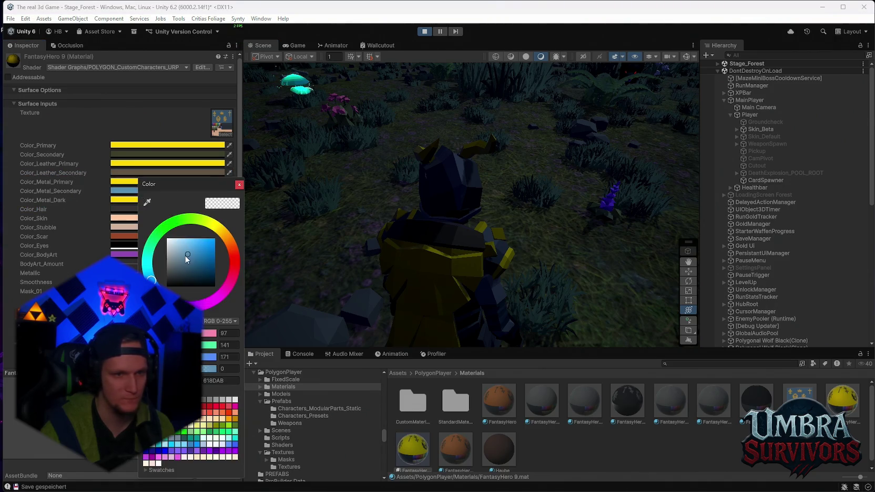
pyautogui.press('Escape')
pyautogui.click(139, 179)
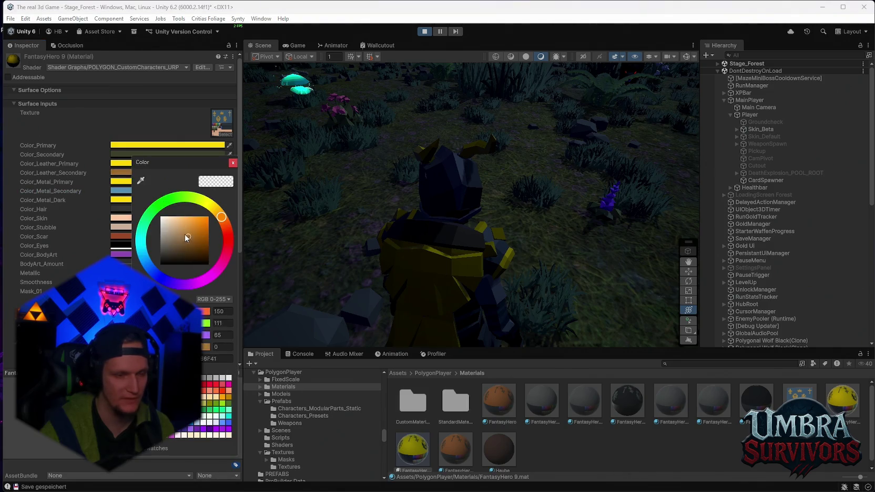
pyautogui.press('Escape')
pyautogui.click(142, 235)
pyautogui.press('Escape')
pyautogui.click(142, 226)
pyautogui.press('Escape')
# Try an orange skin colour and a new hair shade, cancelling both.
pyautogui.click(142, 218)
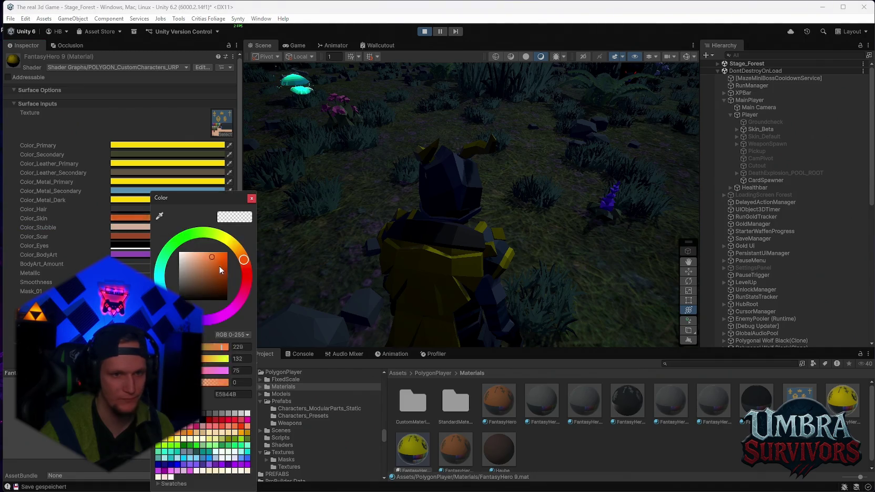
pyautogui.press('Escape')
pyautogui.click(142, 208)
pyautogui.moveTo(208, 271); pyautogui.dragTo(219, 268)
pyautogui.press('Escape')
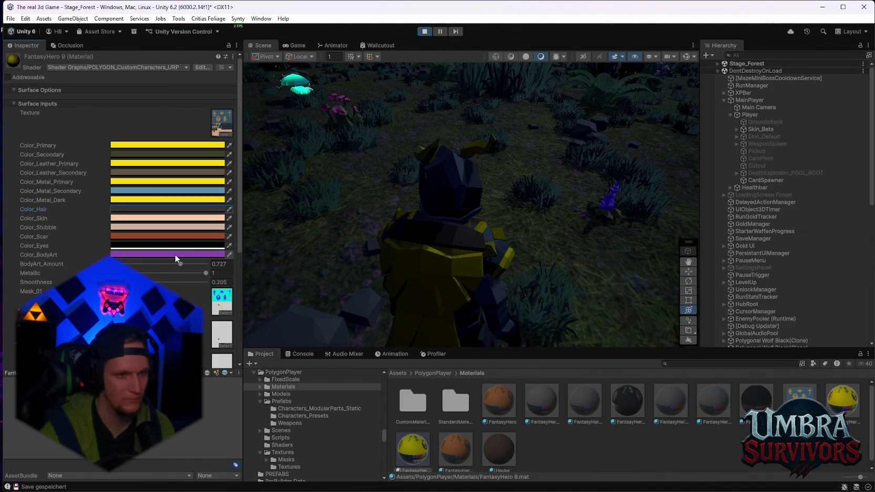
# Try orange Leather Secondary and yellow-green Color_Secondary, reverting both changes.
pyautogui.click(138, 191)
pyautogui.press('Escape')
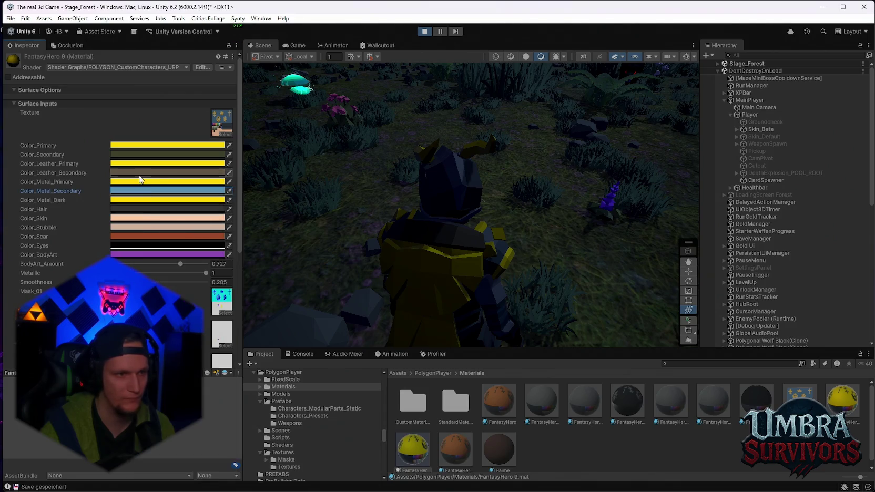
pyautogui.click(135, 172)
pyautogui.moveTo(209, 237)
pyautogui.mouseDown()
pyautogui.moveTo(181, 256)
pyautogui.moveTo(219, 209)
pyautogui.mouseUp()
pyautogui.press('Escape')
pyautogui.click(124, 154)
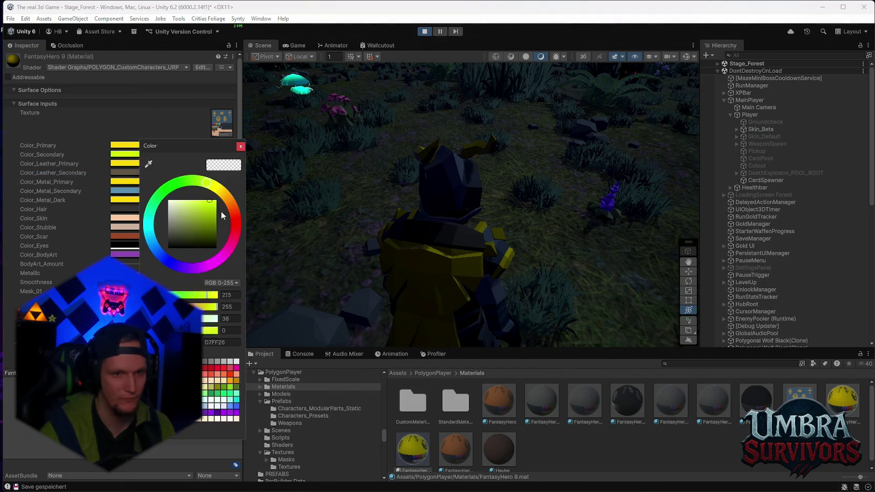
pyautogui.press('Escape')
pyautogui.click(125, 214)
pyautogui.press('Escape')
# Recheck Leather Secondary and Color_Secondary colours without changing them.
pyautogui.click(443, 252)
pyautogui.click(189, 203)
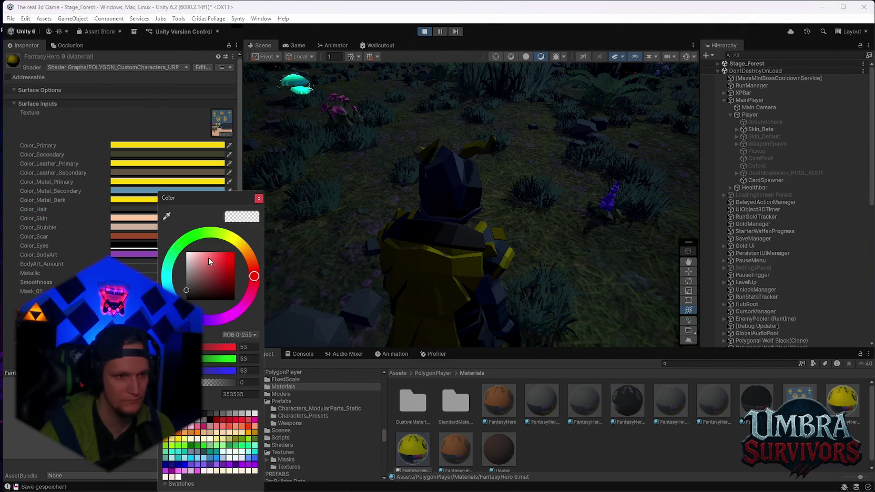
pyautogui.press('Escape')
pyautogui.click(158, 173)
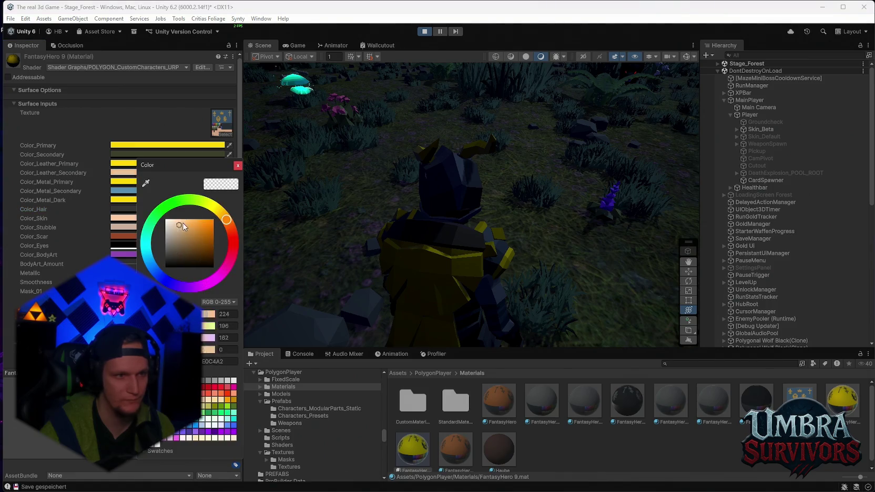
pyautogui.click(120, 155)
pyautogui.press('Escape')
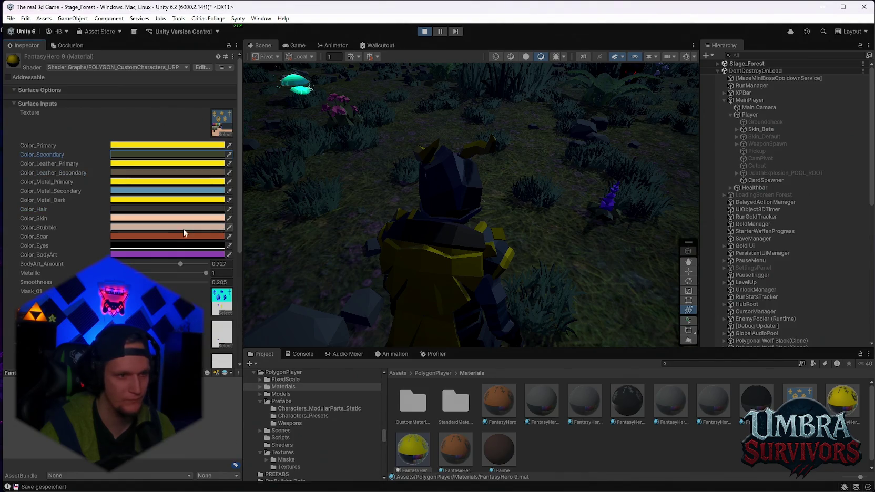
# Test brighter orange Scar, Eyes, purple BodyArt and Stubble colours, reverting each.
pyautogui.click(150, 239)
pyautogui.click(209, 253)
pyautogui.click(144, 247)
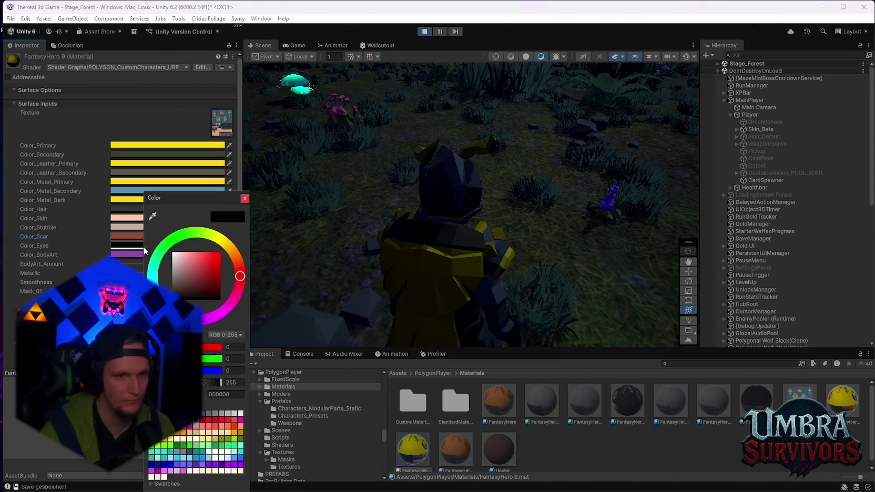
pyautogui.click(158, 255)
pyautogui.press('Escape')
pyautogui.click(135, 230)
pyautogui.press('Escape')
# Set Color_Skin to a darker orange and orbit to view the player.
pyautogui.click(140, 218)
pyautogui.press('Escape')
pyautogui.click(140, 218)
pyautogui.click(177, 267)
pyautogui.click(275, 263)
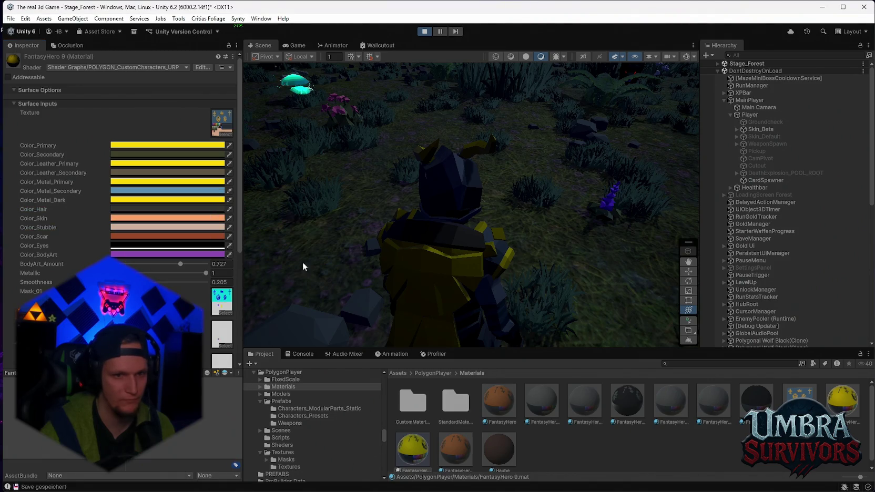
pyautogui.moveTo(530, 258)
pyautogui.mouseDown()
pyautogui.moveTo(486, 200)
pyautogui.moveTo(424, 207)
pyautogui.moveTo(475, 196)
pyautogui.moveTo(509, 215)
pyautogui.moveTo(483, 260)
pyautogui.mouseUp()
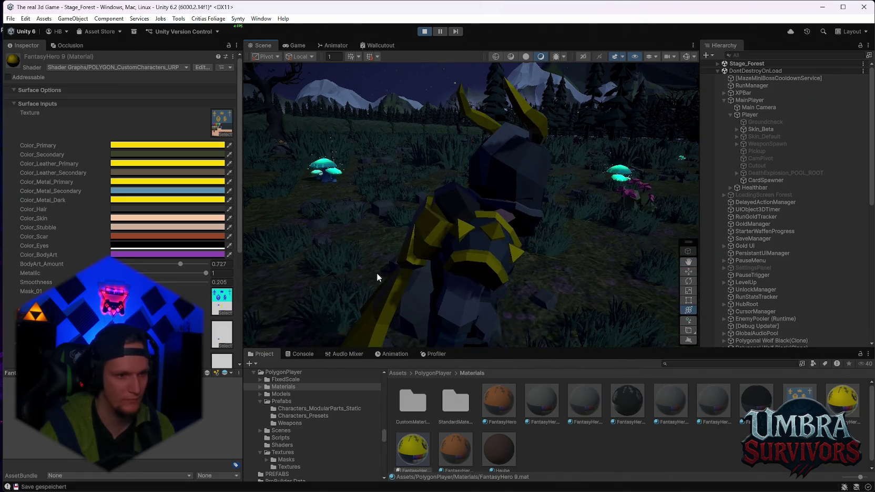
# Orbit around the dark blue and yellow armoured player in the forest, then exit Play mode.
pyautogui.scroll(-6, 174, 271)
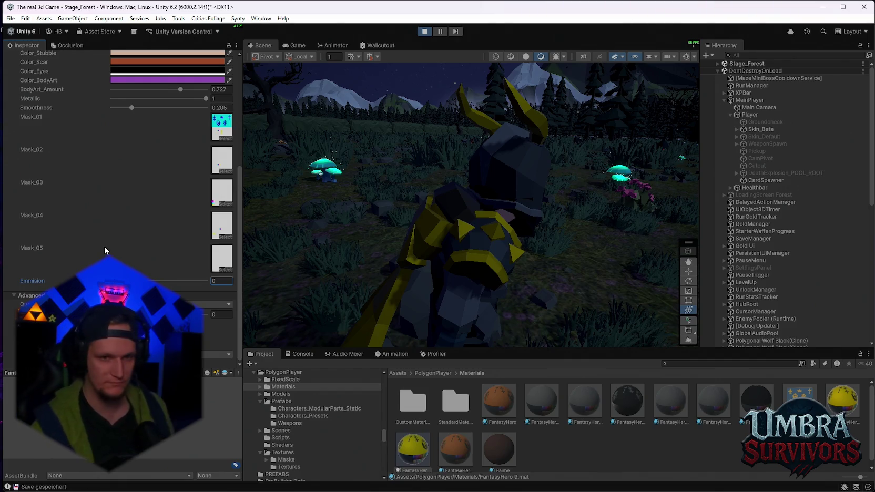
pyautogui.moveTo(562, 202)
pyautogui.mouseDown()
pyautogui.moveTo(572, 203)
pyautogui.moveTo(453, 223)
pyautogui.moveTo(517, 245)
pyautogui.moveTo(533, 183)
pyautogui.moveTo(660, 275)
pyautogui.mouseUp()
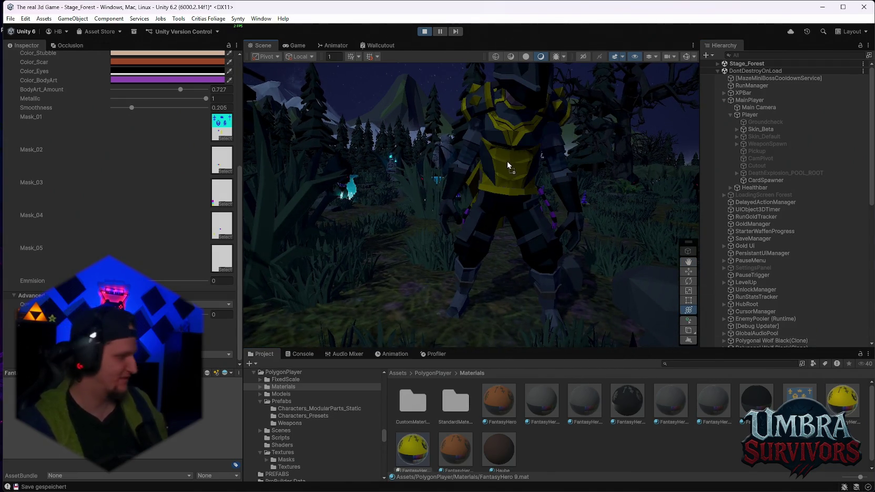
pyautogui.moveTo(510, 167)
pyautogui.mouseDown()
pyautogui.moveTo(487, 189)
pyautogui.moveTo(352, 159)
pyautogui.mouseUp()
pyautogui.scroll(8, 145, 223)
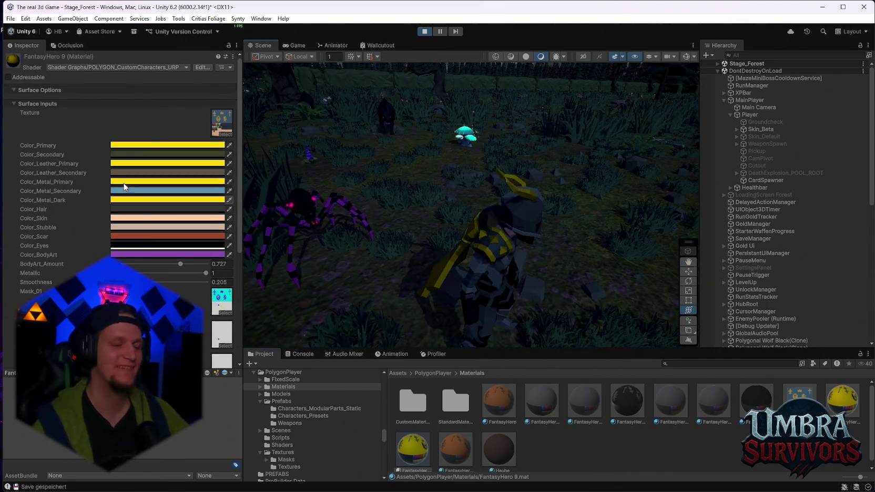
pyautogui.moveTo(354, 123)
pyautogui.mouseDown()
pyautogui.moveTo(520, 133)
pyautogui.moveTo(386, 135)
pyautogui.mouseUp()
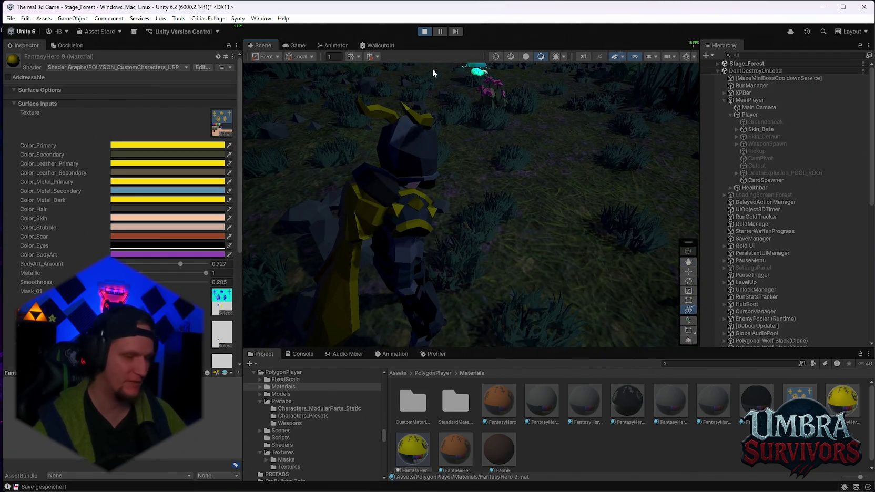
pyautogui.click(424, 32)
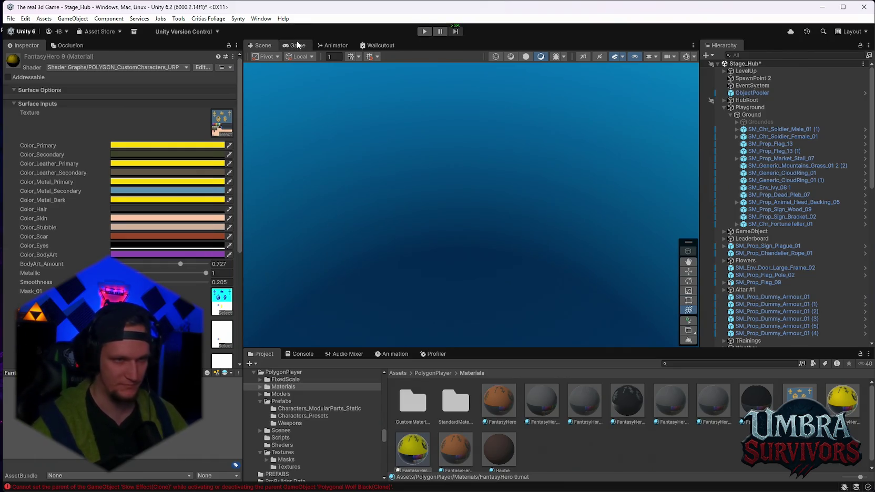
# Frame Skin_Beta in Stage_Hub and drag the recoloured FantasyHero material onto it.
pyautogui.scroll(-3, 769, 208)
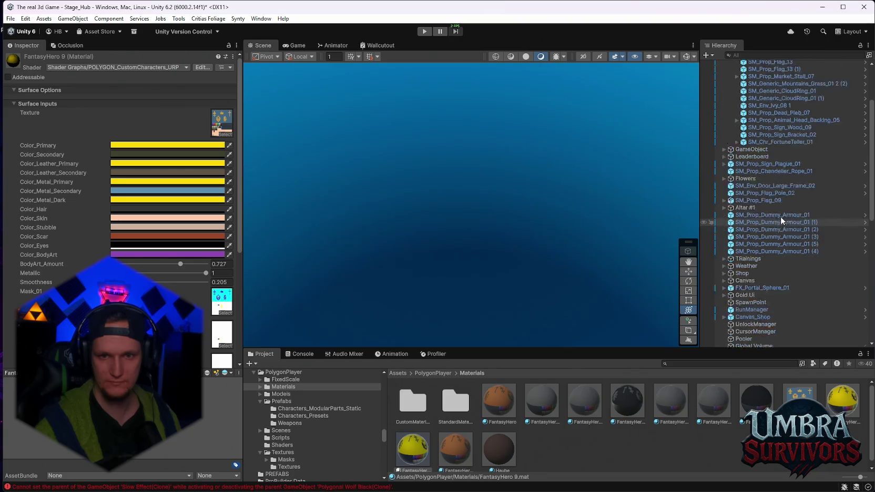
pyautogui.scroll(3, 773, 211)
pyautogui.scroll(-10, 765, 205)
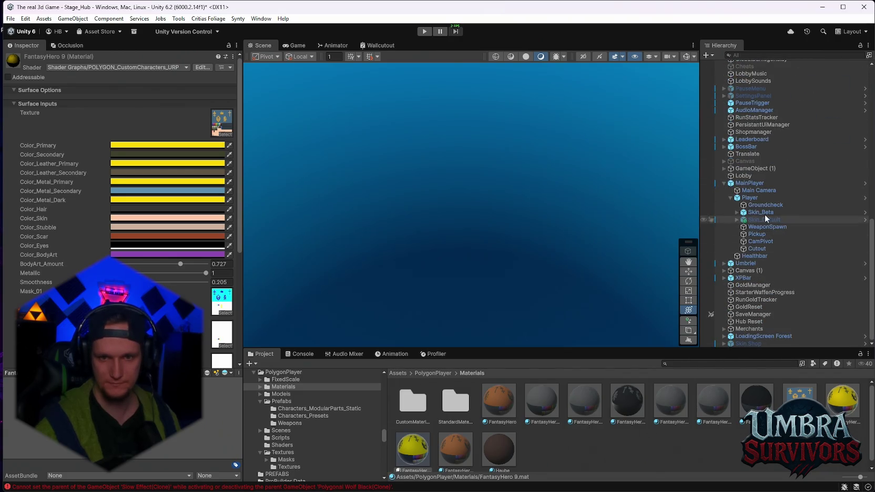
pyautogui.doubleClick(753, 214)
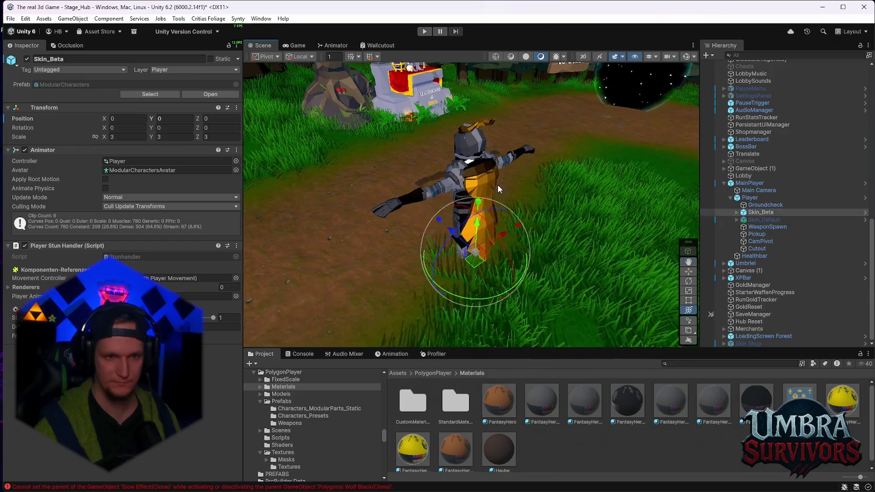
pyautogui.scroll(3, 499, 191)
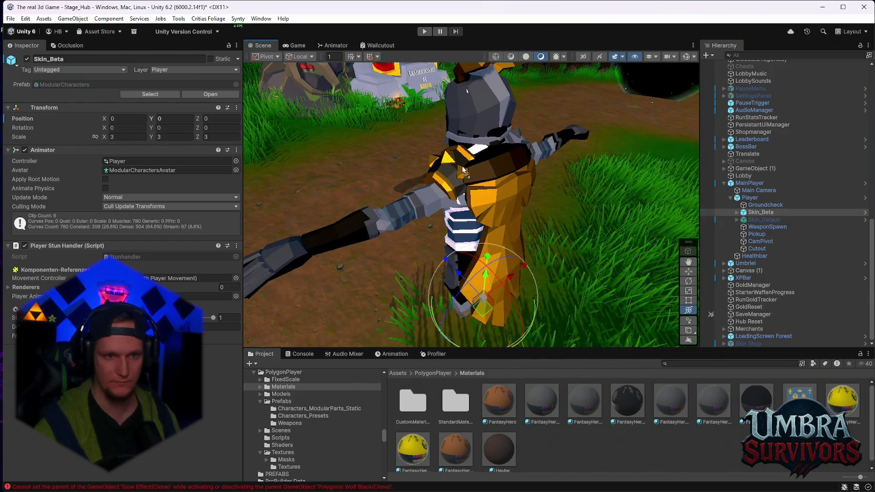
pyautogui.moveTo(567, 161)
pyautogui.mouseDown()
pyautogui.moveTo(507, 198)
pyautogui.moveTo(473, 189)
pyautogui.moveTo(557, 174)
pyautogui.mouseUp()
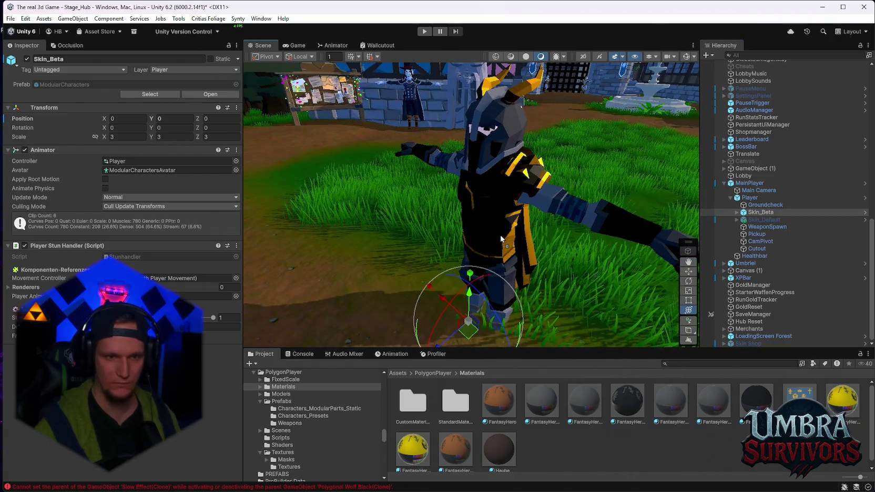
pyautogui.moveTo(402, 455)
pyautogui.mouseDown()
pyautogui.moveTo(489, 221)
pyautogui.moveTo(568, 252)
pyautogui.moveTo(431, 221)
pyautogui.moveTo(473, 209)
pyautogui.moveTo(383, 216)
pyautogui.moveTo(535, 198)
pyautogui.moveTo(559, 208)
pyautogui.mouseUp()
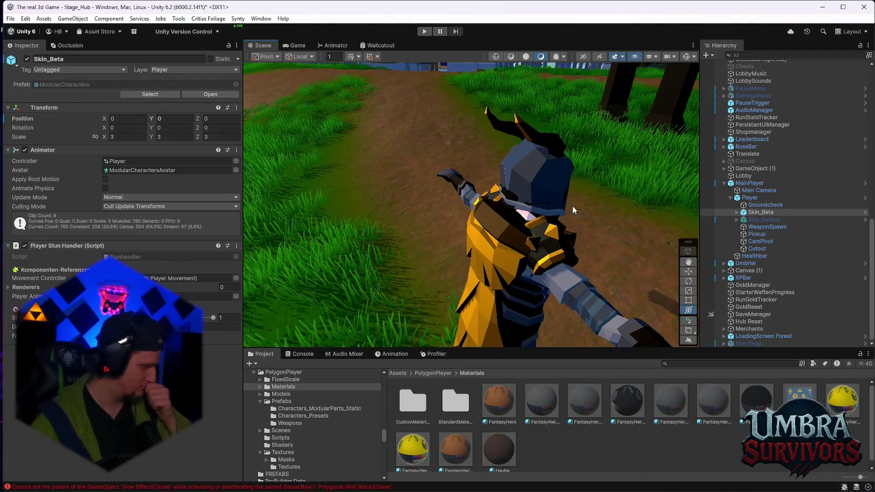
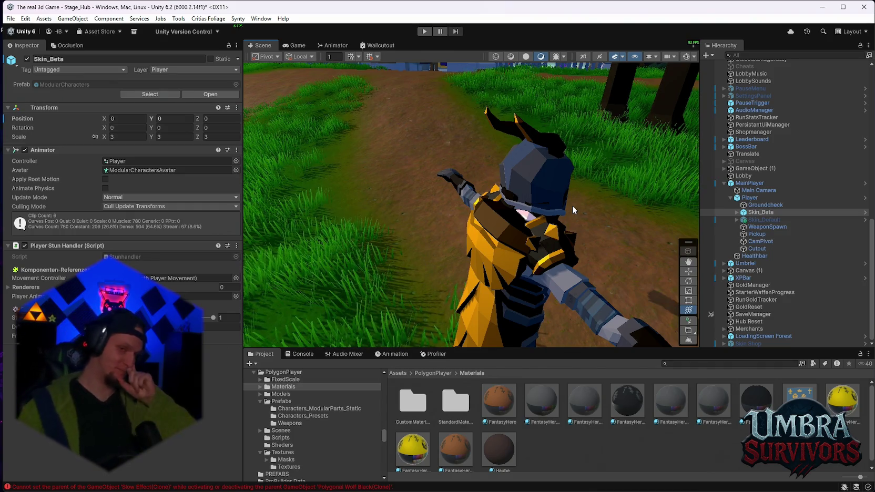
# Check the log messages, return to the material assets, and orbit closer around the character.
pyautogui.click(299, 354)
pyautogui.click(261, 354)
pyautogui.moveTo(531, 273)
pyautogui.mouseDown()
pyautogui.moveTo(524, 115)
pyautogui.moveTo(403, 218)
pyautogui.moveTo(497, 283)
pyautogui.moveTo(549, 224)
pyautogui.moveTo(552, 164)
pyautogui.mouseUp()
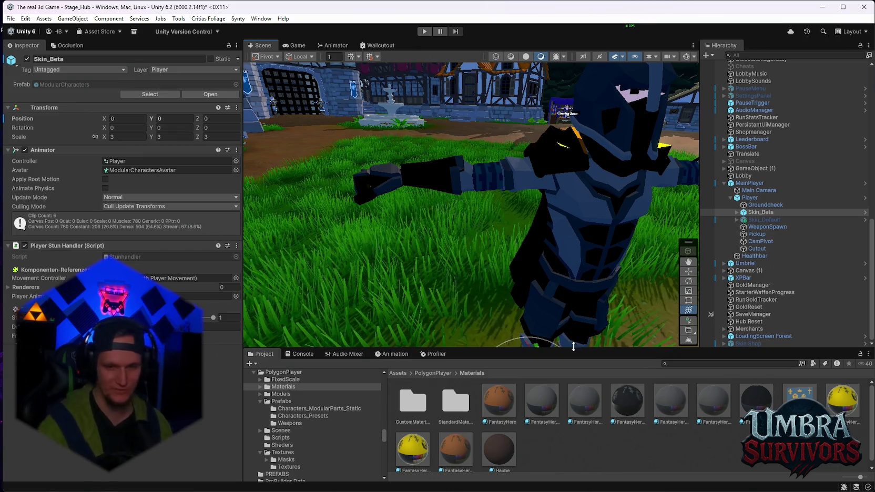
pyautogui.scroll(-1, 525, 432)
pyautogui.moveTo(579, 207)
pyautogui.mouseDown()
pyautogui.moveTo(339, 226)
pyautogui.moveTo(419, 250)
pyautogui.moveTo(416, 273)
pyautogui.mouseUp()
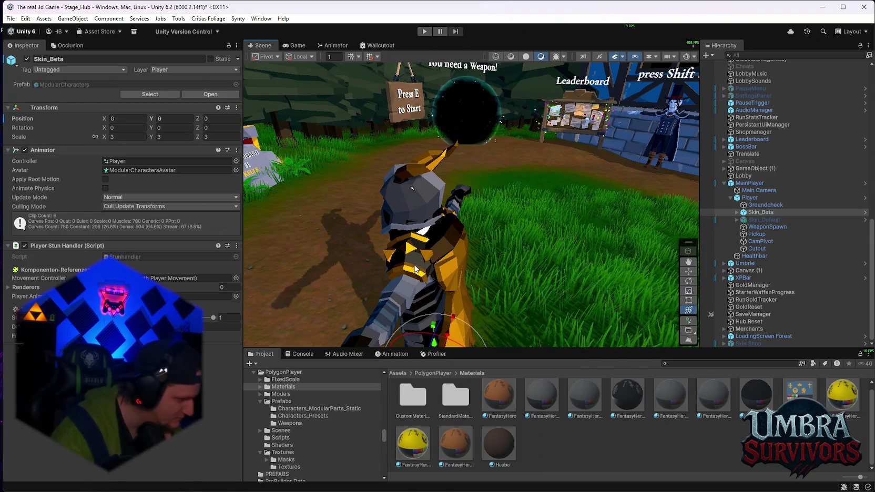
# Search the project for 'sparkle' and preview the CFX2 and CFXR2 Expression Sparkles prefabs.
pyautogui.click(719, 366)
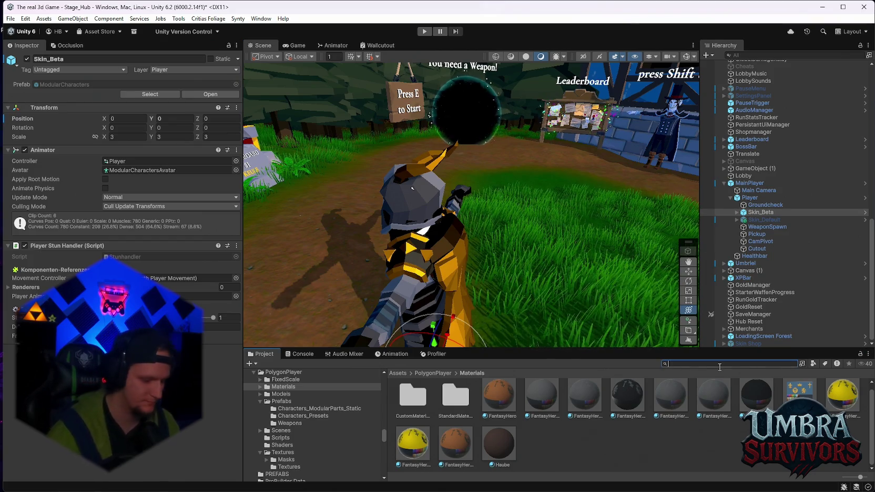
pyautogui.write('spark')
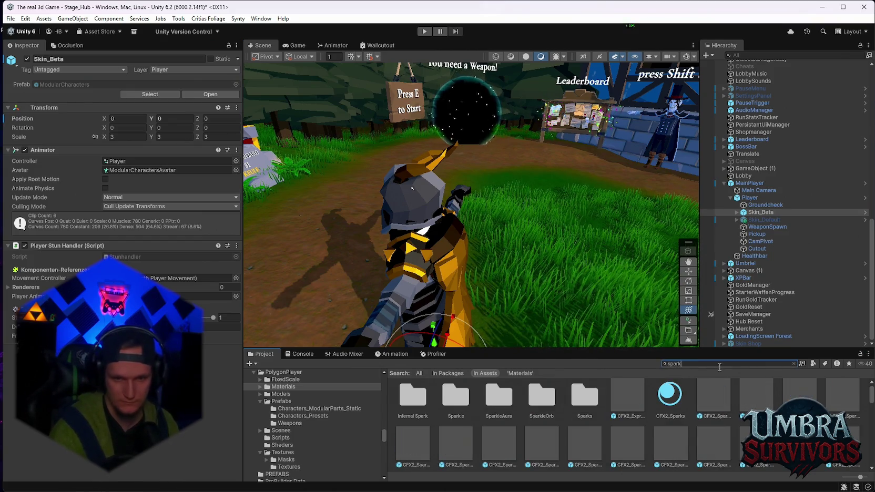
pyautogui.write('le')
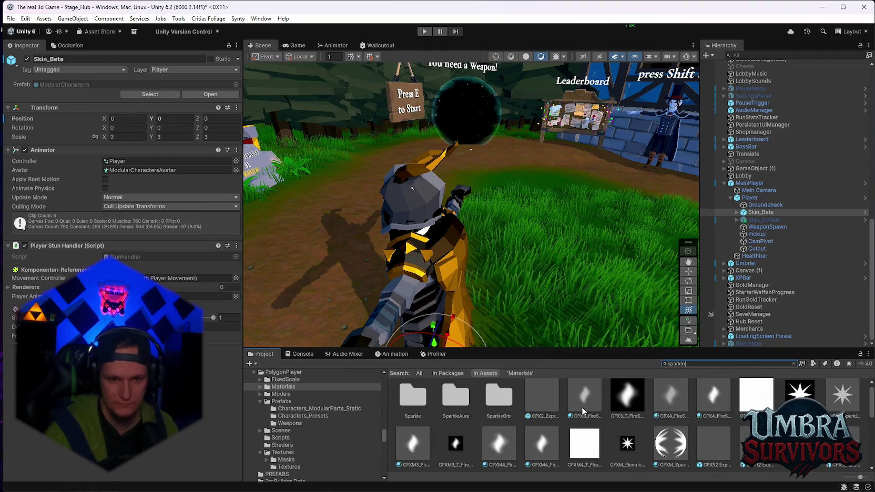
pyautogui.doubleClick(543, 395)
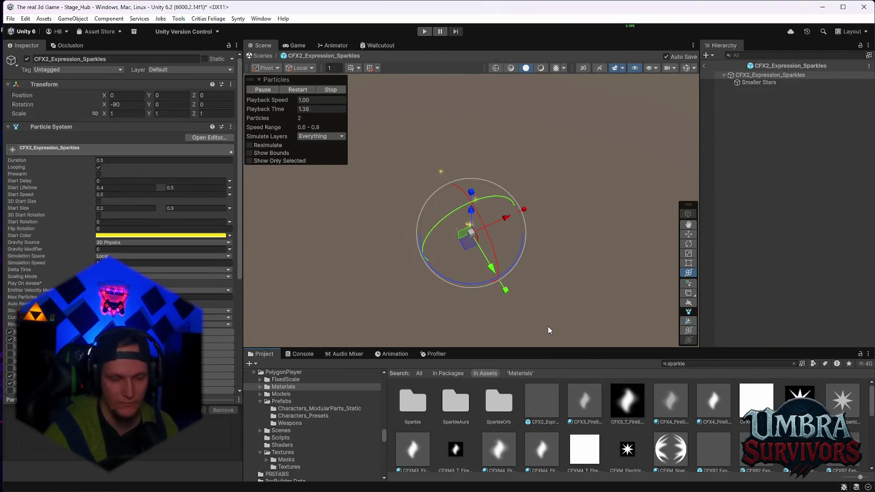
pyautogui.doubleClick(713, 453)
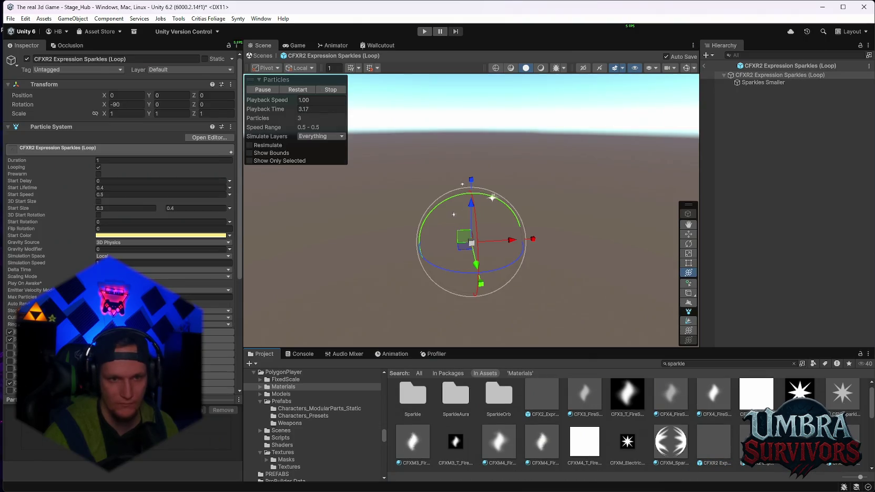
pyautogui.doubleClick(755, 444)
pyautogui.doubleClick(799, 444)
pyautogui.doubleClick(842, 444)
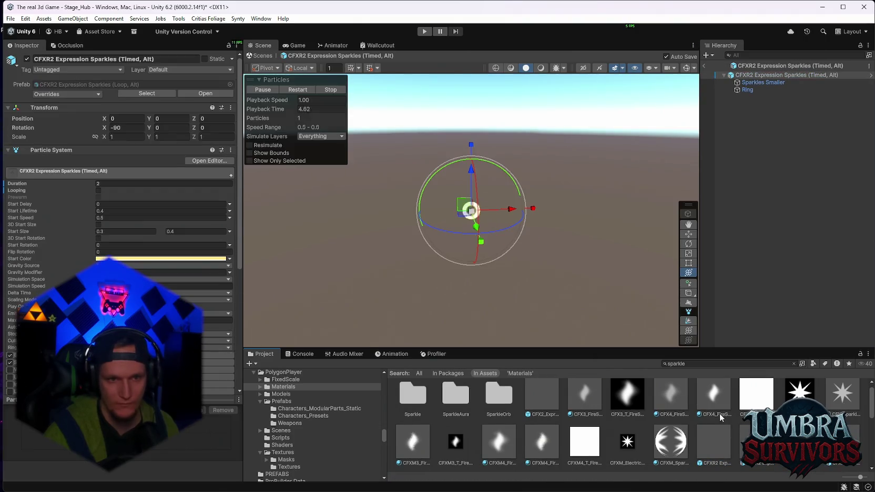
# Preview FX_RainbowSparkle_01 and FX_Sparkle_Orbit_01, playing the Orbit_01 particle preview.
pyautogui.scroll(-1, 674, 402)
pyautogui.doubleClick(430, 440)
pyautogui.doubleClick(463, 443)
pyautogui.click(463, 443)
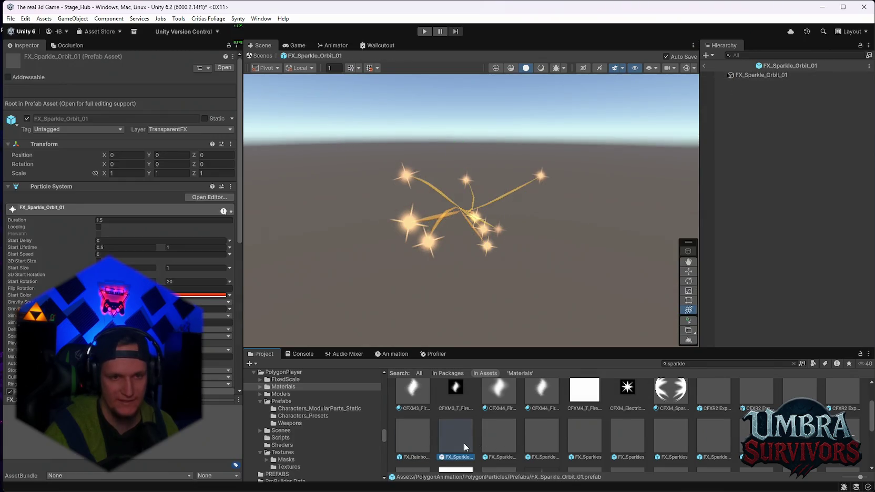
pyautogui.doubleClick(461, 443)
pyautogui.click(295, 88)
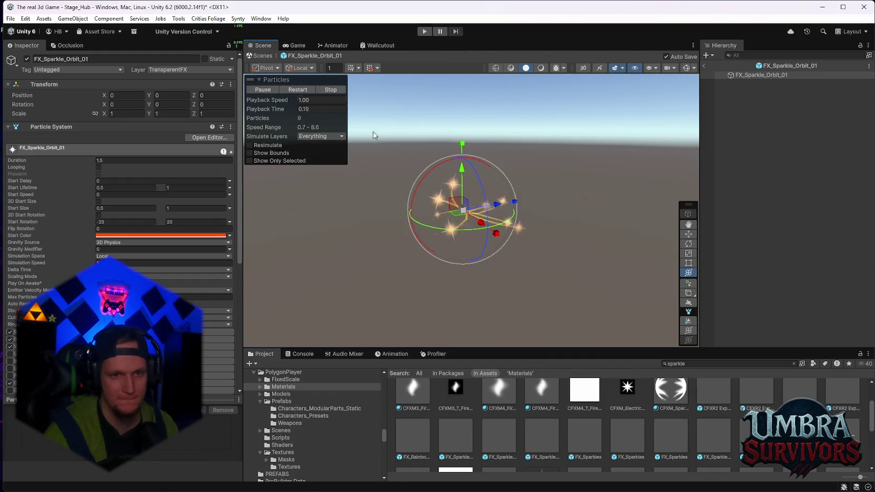
# Preview FX_Sparkle_Orbit_02 and several FX_Sparkles prefabs.
pyautogui.doubleClick(509, 436)
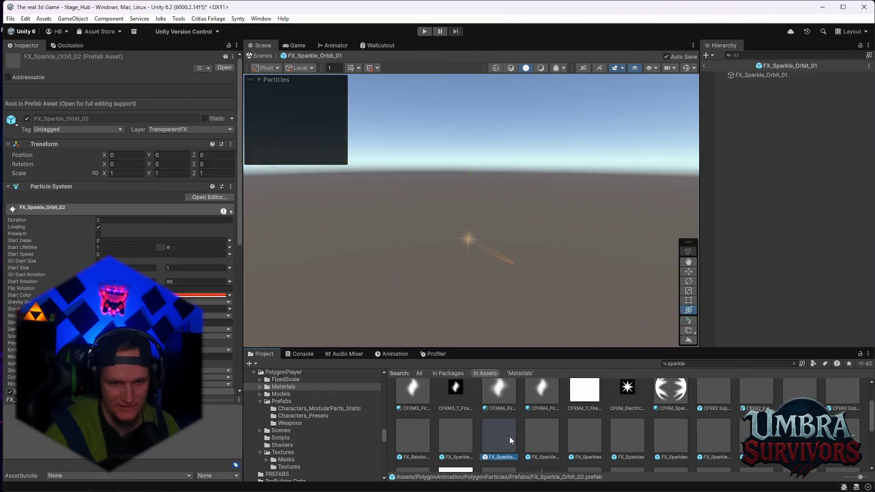
pyautogui.doubleClick(552, 435)
pyautogui.doubleClick(592, 439)
pyautogui.doubleClick(644, 440)
pyautogui.doubleClick(684, 439)
pyautogui.doubleClick(627, 435)
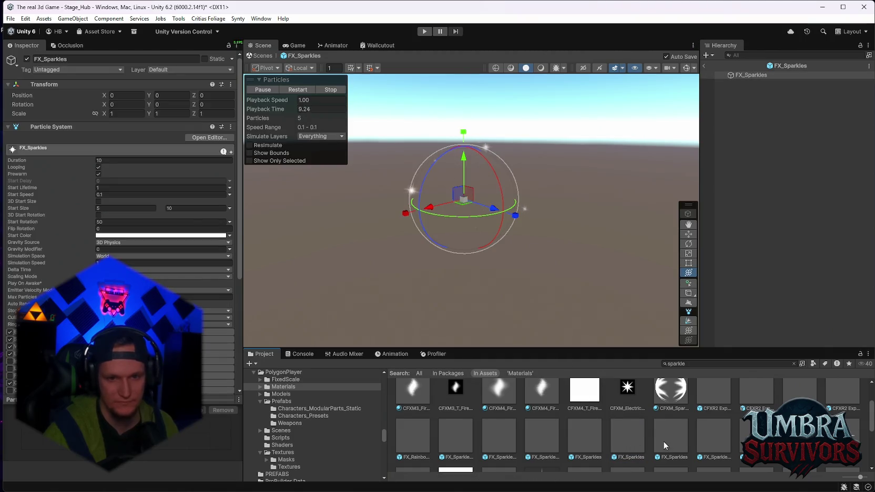
# Preview FX_Sparkles_Large_01, SparkleOrbYellow and another coloured sparkle orb prefab.
pyautogui.scroll(-1, 676, 432)
pyautogui.doubleClick(757, 410)
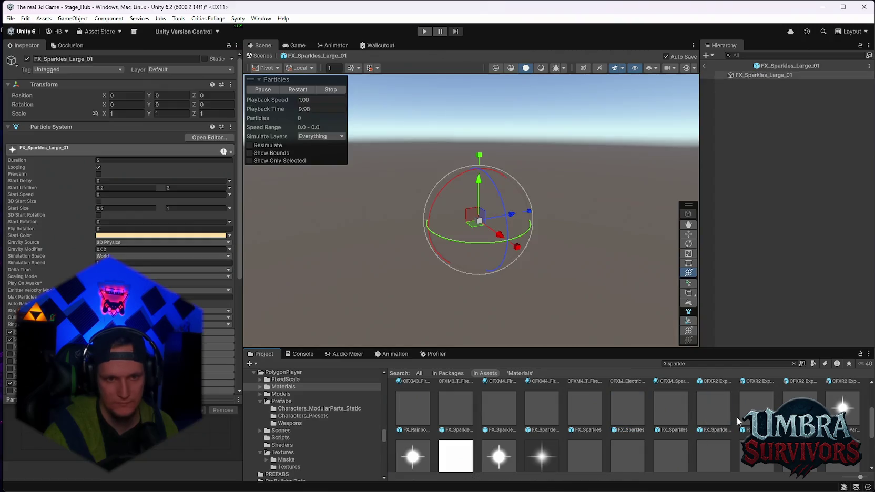
pyautogui.scroll(-2, 732, 421)
pyautogui.doubleClick(706, 425)
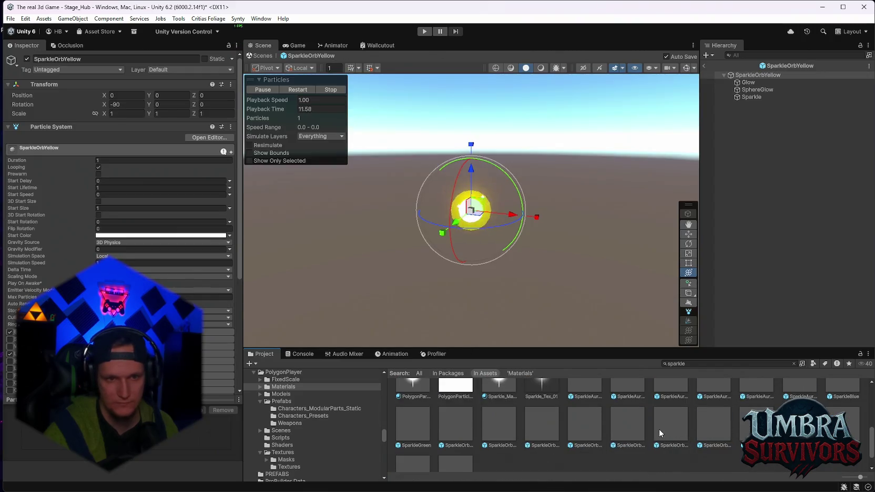
pyautogui.doubleClick(626, 428)
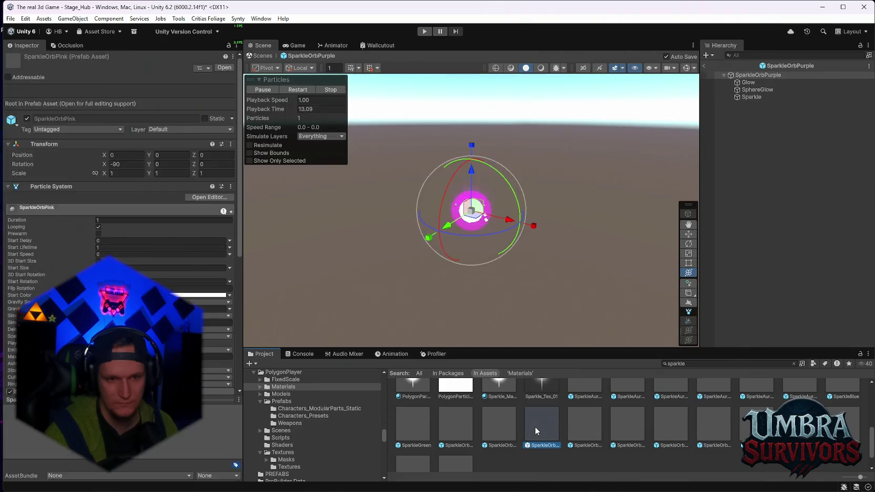
# Preview SparkleWhite, SparkleRed and SparkleBlue, then return to Stage_Hub and select Skin_Beta.
pyautogui.scroll(-1, 535, 427)
pyautogui.doubleClick(410, 452)
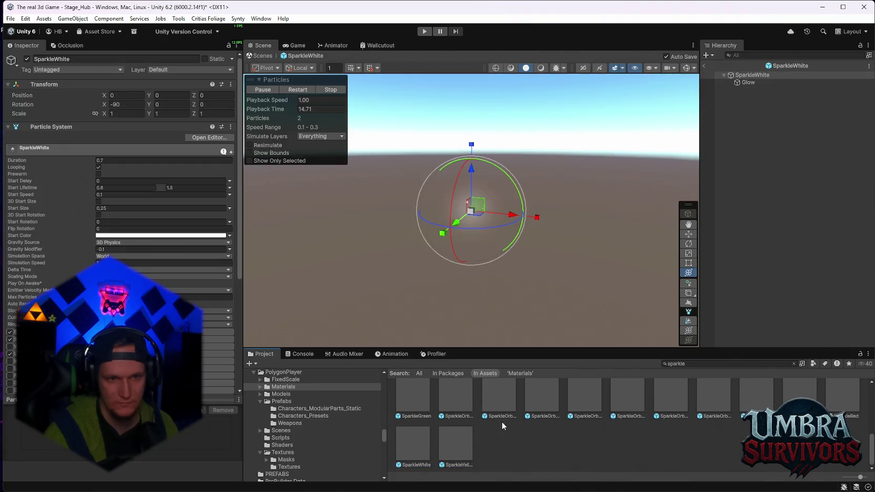
pyautogui.scroll(1, 841, 421)
pyautogui.doubleClick(844, 450)
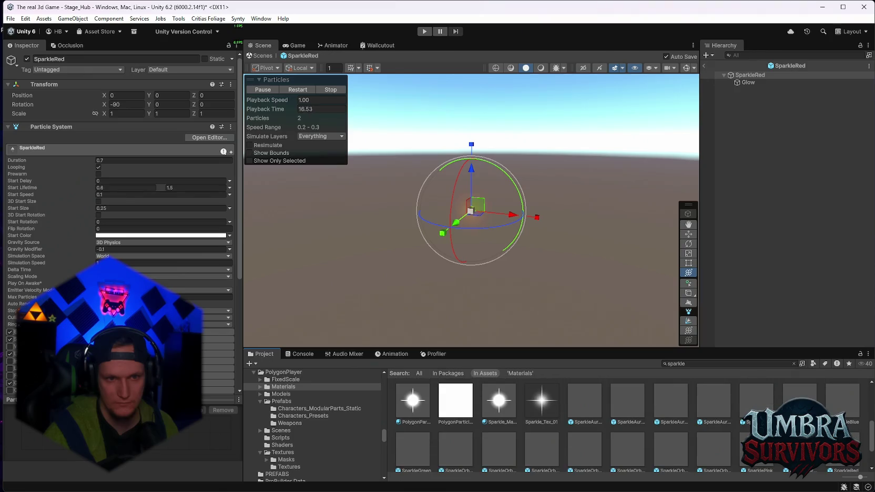
pyautogui.doubleClick(838, 409)
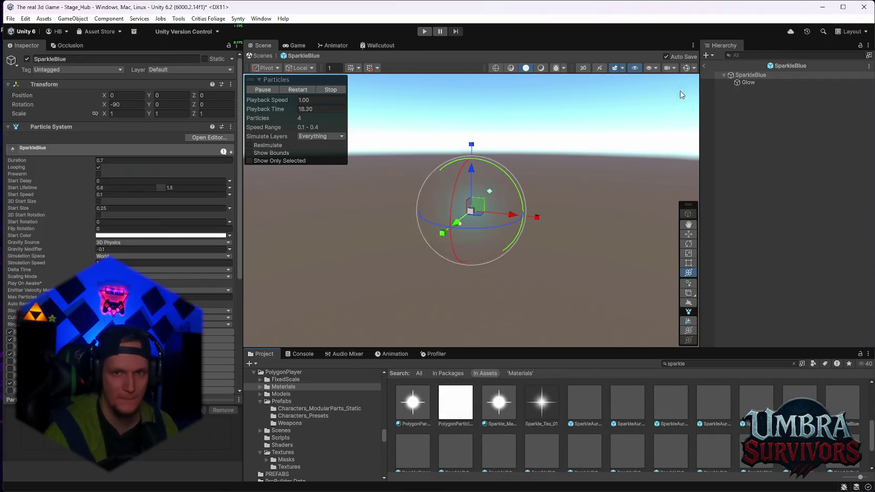
pyautogui.click(705, 65)
pyautogui.click(743, 212)
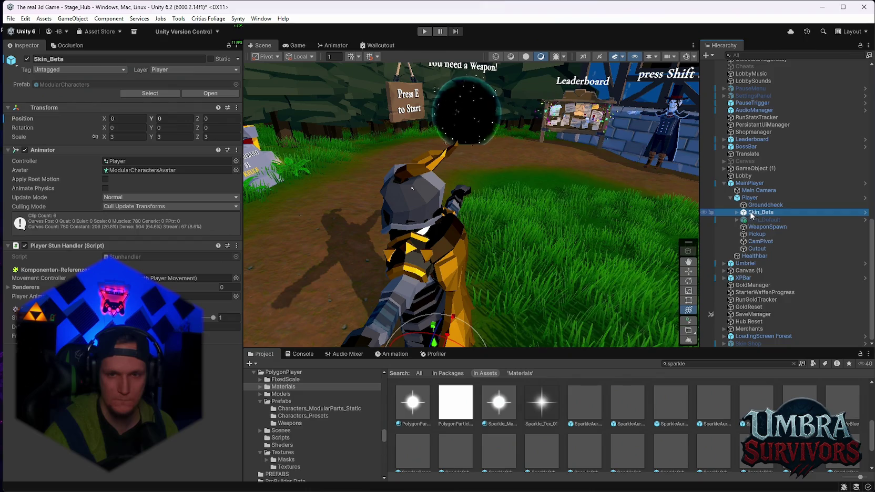
# Expand Skin_Beta and parent the previewed FX_Sparkles prefab under Chr_BackAttachment_03.
pyautogui.click(737, 213)
pyautogui.click(784, 285)
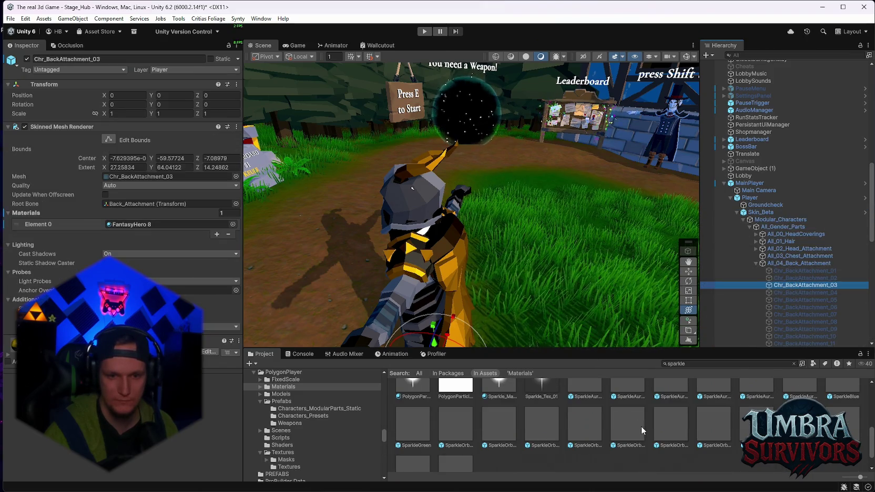
pyautogui.scroll(2, 635, 429)
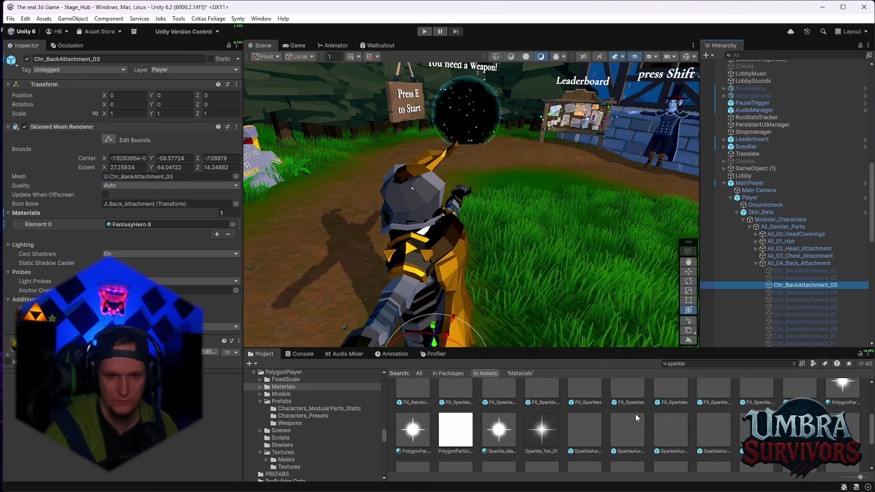
pyautogui.scroll(1, 632, 415)
pyautogui.doubleClick(632, 415)
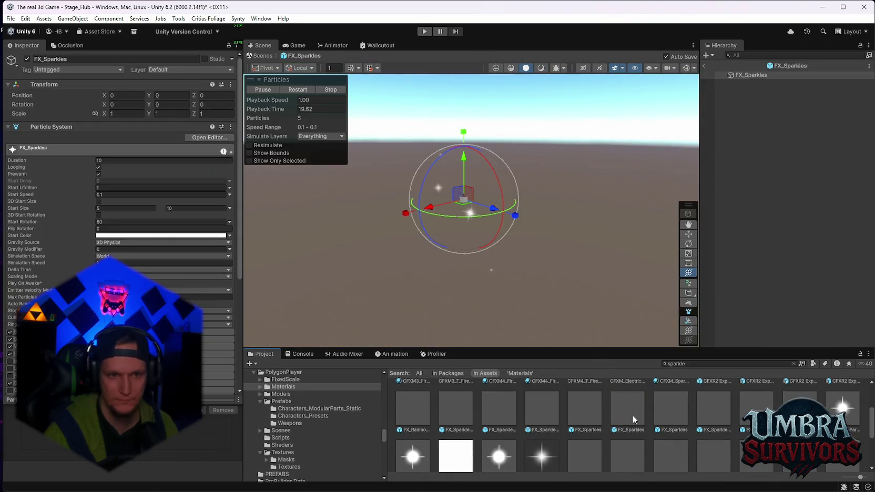
pyautogui.click(634, 413)
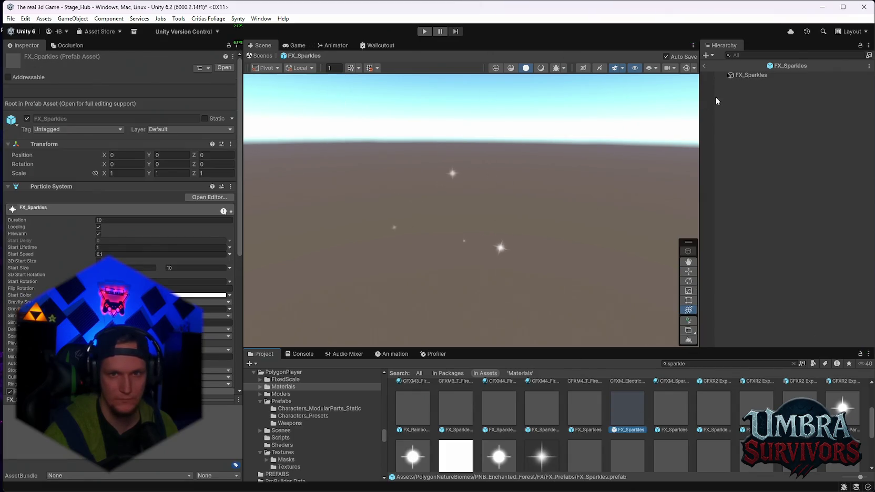
pyautogui.click(705, 65)
pyautogui.moveTo(631, 417); pyautogui.dragTo(786, 286)
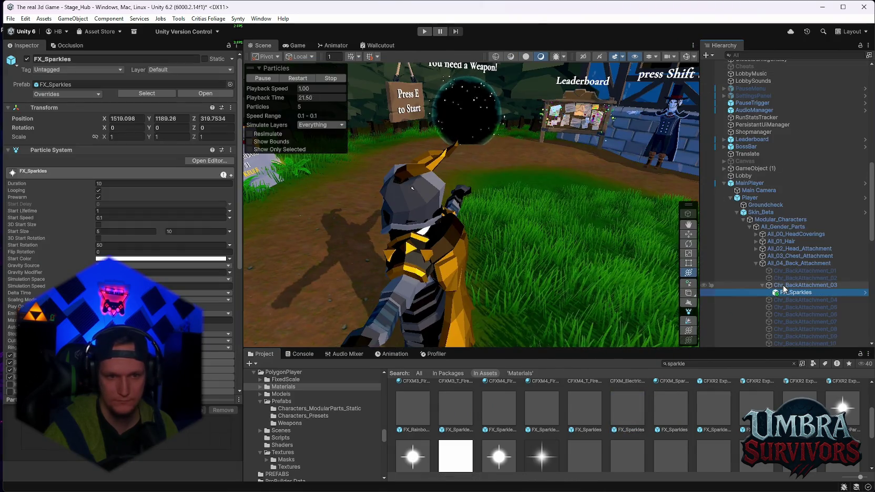
# Zero the sparkles' X and Y position, frame them, and raise them up the character's back.
pyautogui.click(126, 119)
pyautogui.write('0')
pyautogui.click(180, 119)
pyautogui.write('0')
pyautogui.press('Tab')
pyautogui.write('0')
pyautogui.press('Return')
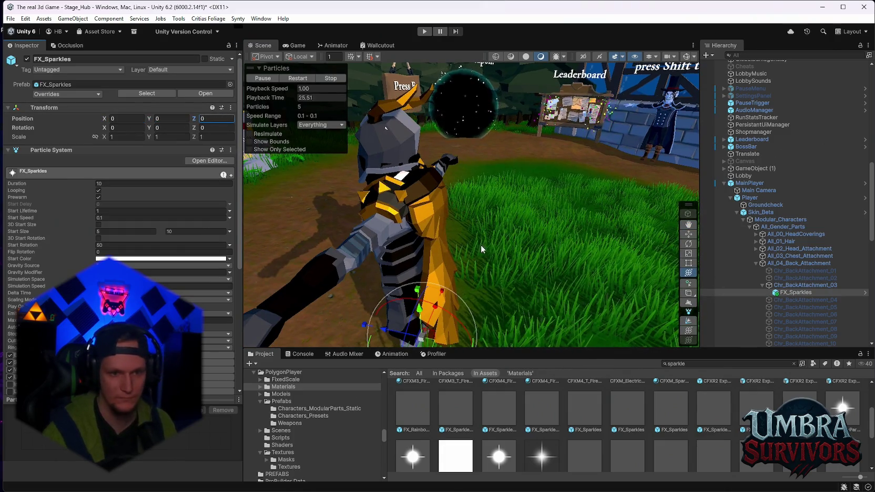
pyautogui.press('f')
pyautogui.press('y')
pyautogui.moveTo(466, 247)
pyautogui.mouseDown()
pyautogui.moveTo(457, 227)
pyautogui.moveTo(473, 247)
pyautogui.moveTo(500, 252)
pyautogui.moveTo(460, 260)
pyautogui.moveTo(456, 272)
pyautogui.moveTo(473, 247)
pyautogui.moveTo(455, 231)
pyautogui.moveTo(433, 269)
pyautogui.moveTo(455, 260)
pyautogui.moveTo(445, 246)
pyautogui.moveTo(454, 231)
pyautogui.moveTo(472, 271)
pyautogui.mouseUp()
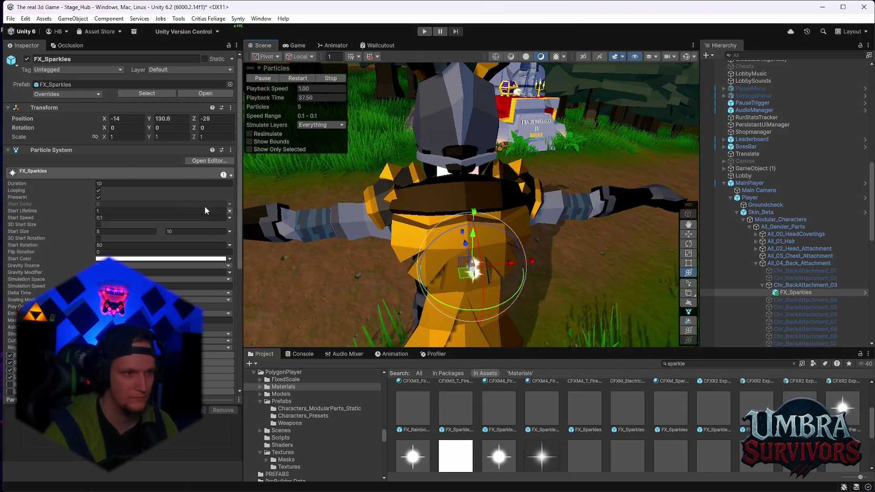
# Set the sparkles' scale to 2, then try a larger size and max Start Size 20, undoing both.
pyautogui.write('2')
pyautogui.press('Return')
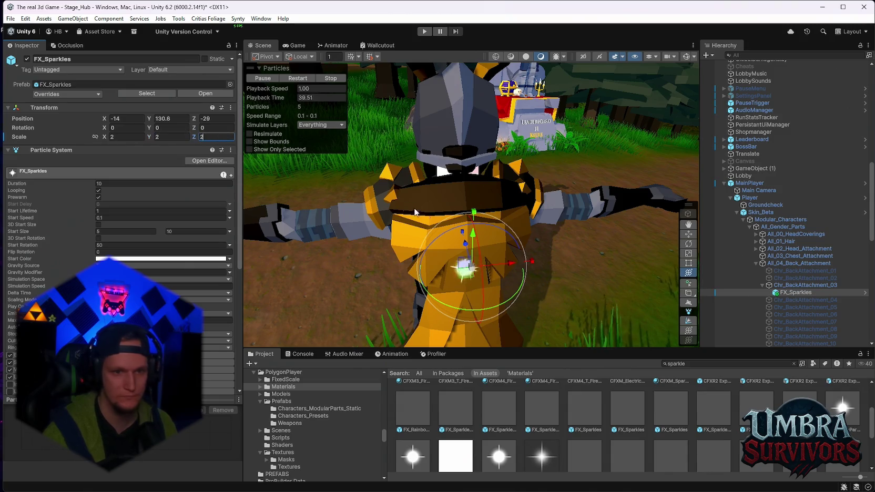
pyautogui.moveTo(463, 263)
pyautogui.mouseDown()
pyautogui.moveTo(606, 256)
pyautogui.moveTo(547, 181)
pyautogui.moveTo(511, 231)
pyautogui.mouseUp()
pyautogui.hotkey('ctrl', 'z')
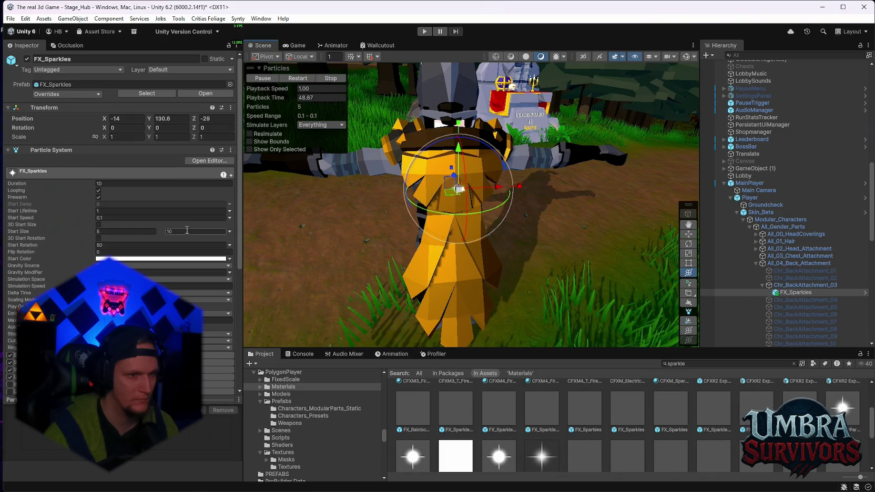
pyautogui.doubleClick(187, 231)
pyautogui.write('20')
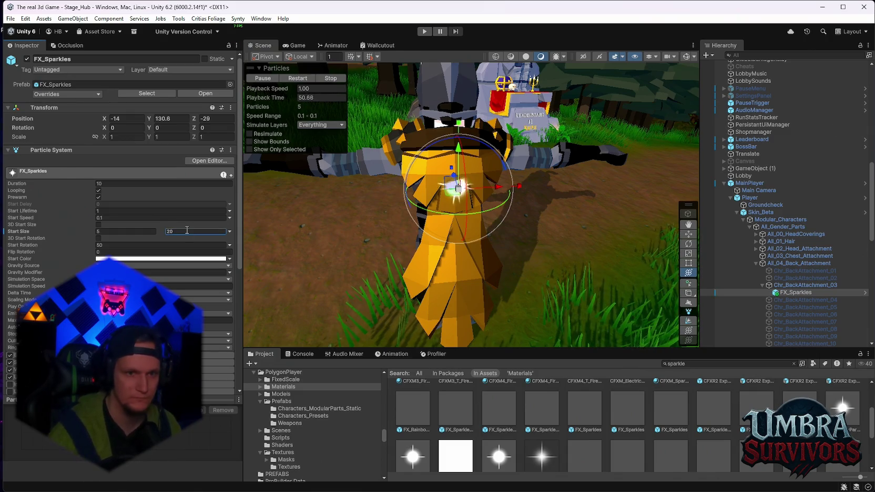
pyautogui.scroll(-1, 187, 230)
pyautogui.hotkey('ctrl', 'z')
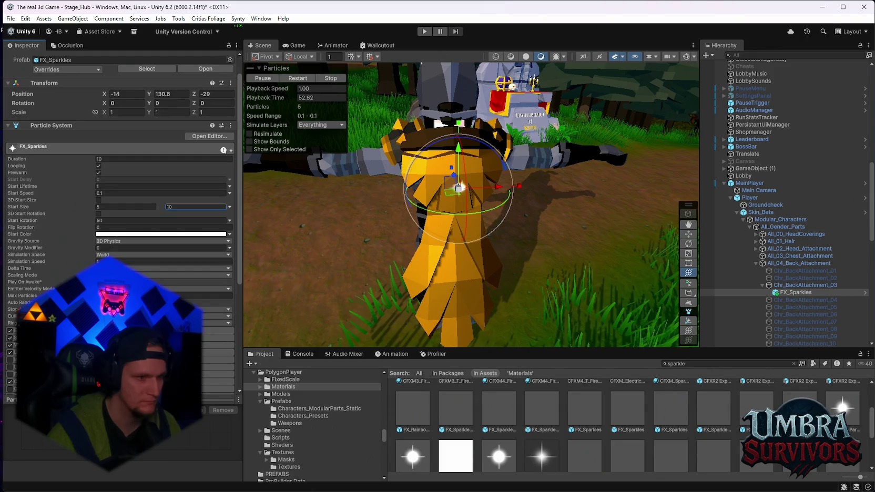
pyautogui.scroll(-3, 187, 231)
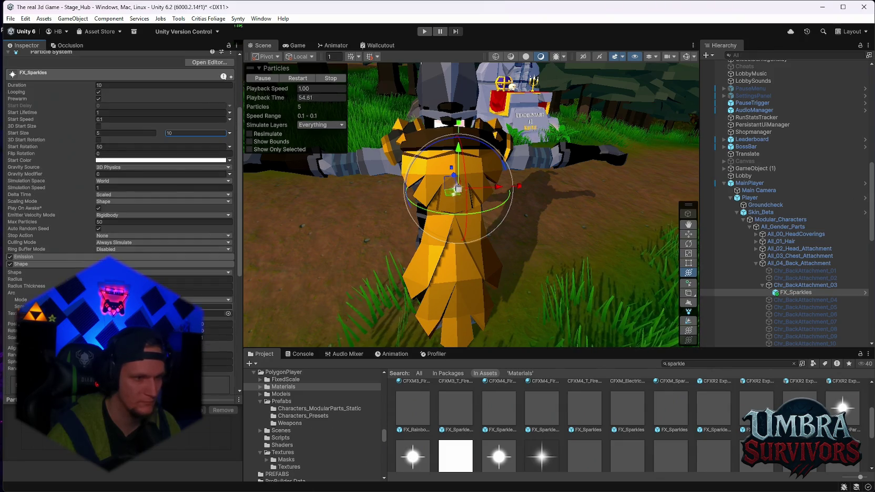
# Switch the emission shape to Donut, then delete FX_Sparkles.
pyautogui.click(163, 272)
pyautogui.click(158, 305)
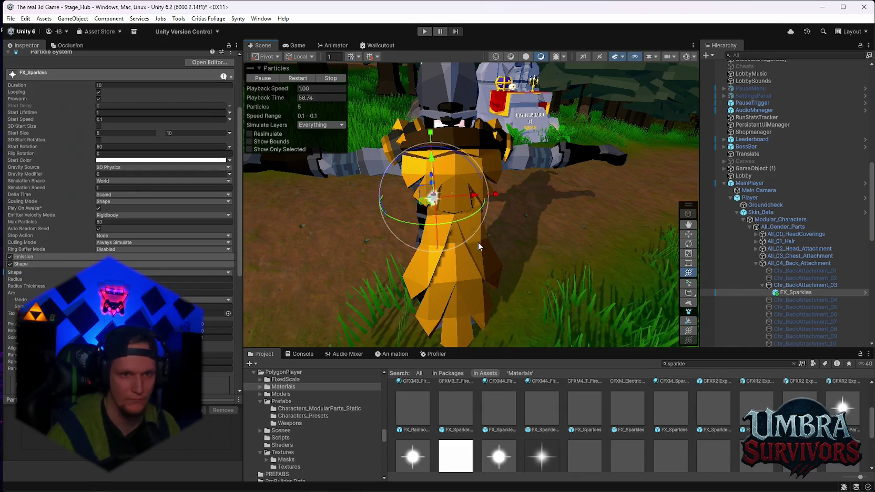
pyautogui.press('Delete')
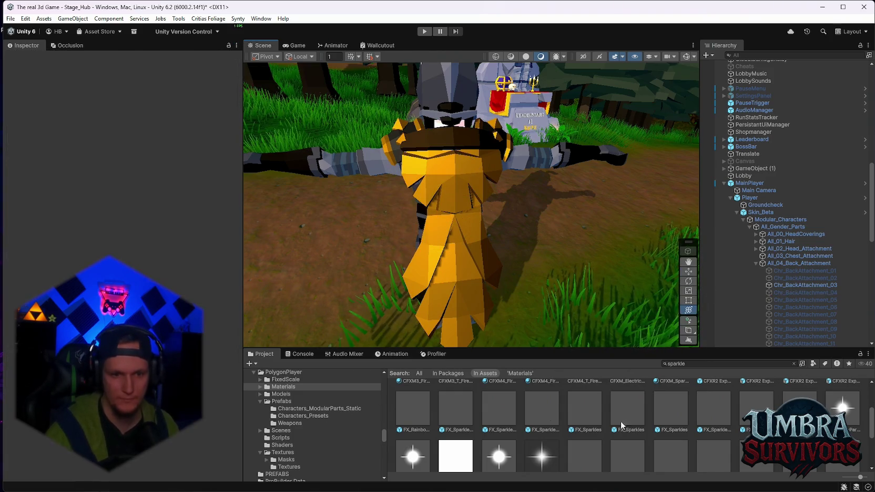
# Drop FX_Sparkle_Orbit_02 into the scene and delete it, then place CFX2_Expression_Sparkles instead.
pyautogui.moveTo(566, 298); pyautogui.dragTo(568, 300)
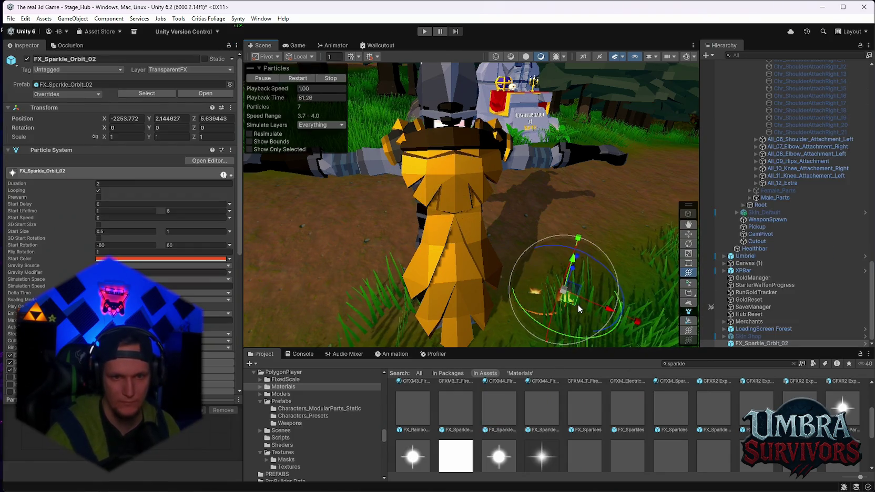
pyautogui.press('Delete')
pyautogui.scroll(2, 452, 433)
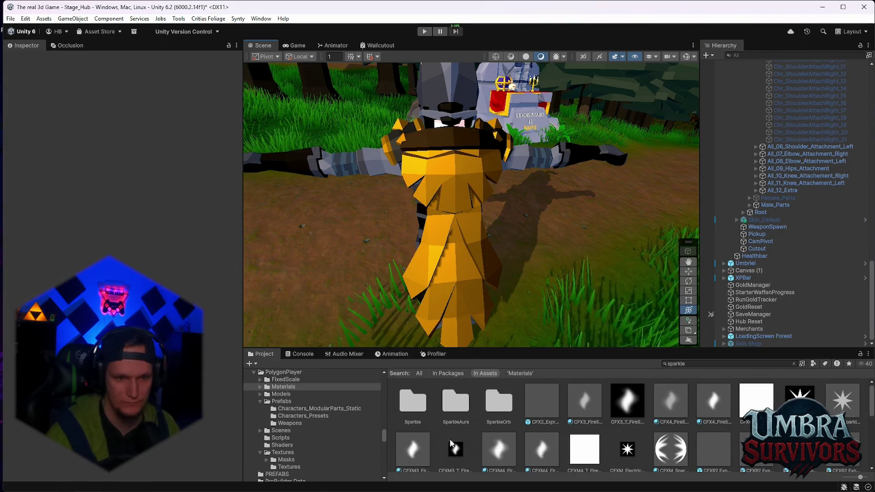
pyautogui.moveTo(542, 405); pyautogui.dragTo(584, 289)
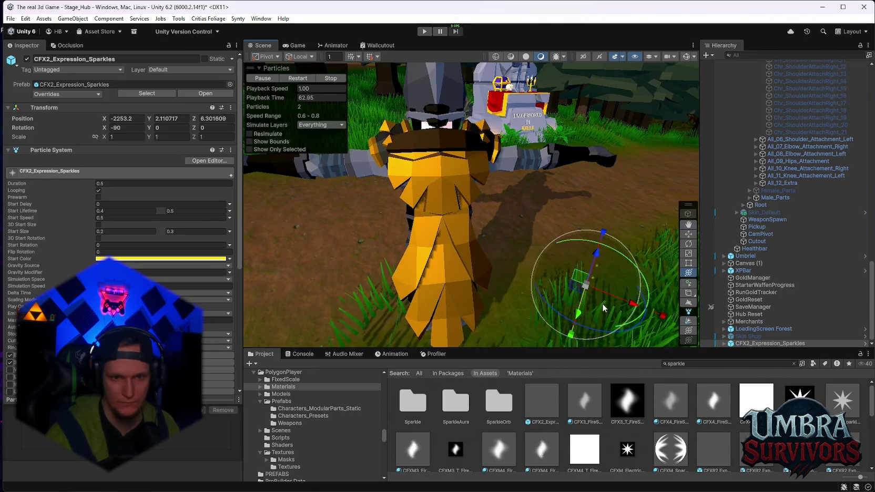
pyautogui.press('y')
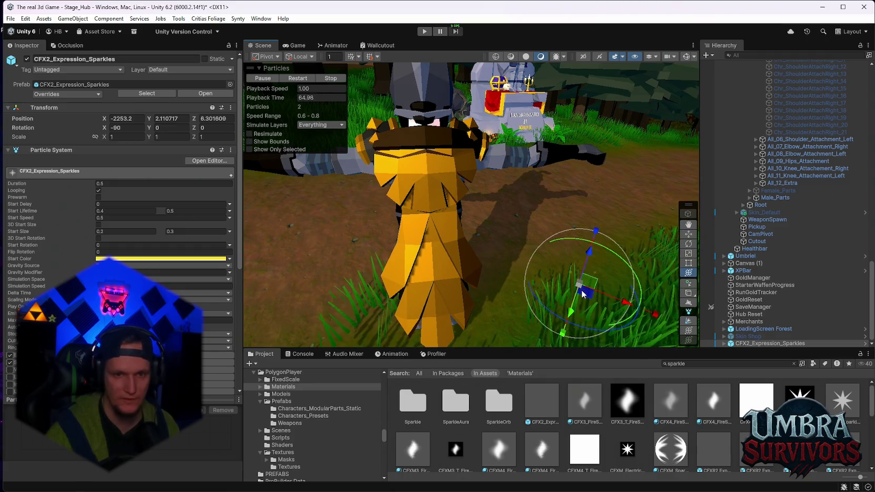
# Parent CFX2_Expression_Sparkles under Chr_BackAttachment_03, zero its position, and undo a trial rotation.
pyautogui.moveTo(749, 343)
pyautogui.mouseDown()
pyautogui.moveTo(778, 66)
pyautogui.moveTo(790, 167)
pyautogui.mouseUp()
pyautogui.click(124, 118)
pyautogui.write('0')
pyautogui.click(168, 118)
pyautogui.write('0')
pyautogui.click(218, 118)
pyautogui.write('0')
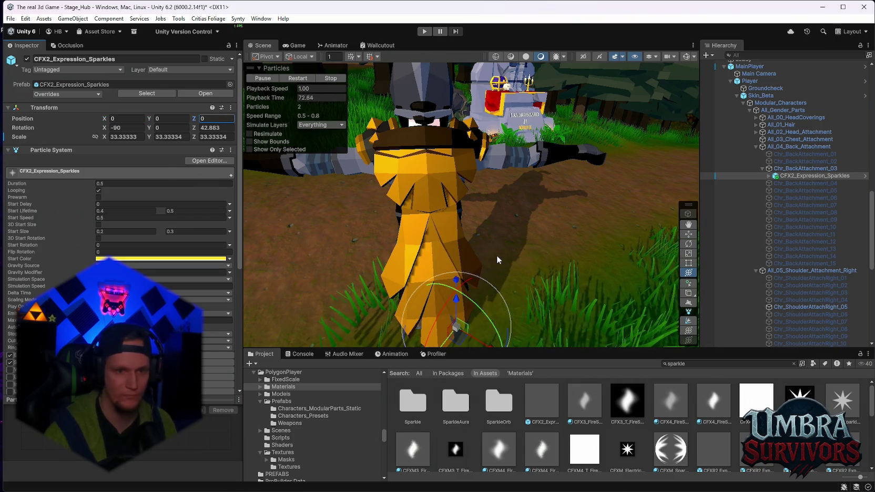
pyautogui.moveTo(474, 273)
pyautogui.mouseDown()
pyautogui.moveTo(448, 210)
pyautogui.moveTo(476, 234)
pyautogui.moveTo(463, 260)
pyautogui.moveTo(477, 186)
pyautogui.moveTo(421, 202)
pyautogui.moveTo(472, 242)
pyautogui.moveTo(466, 210)
pyautogui.moveTo(480, 209)
pyautogui.mouseUp()
pyautogui.hotkey('ctrl', 'z')
pyautogui.press('y')
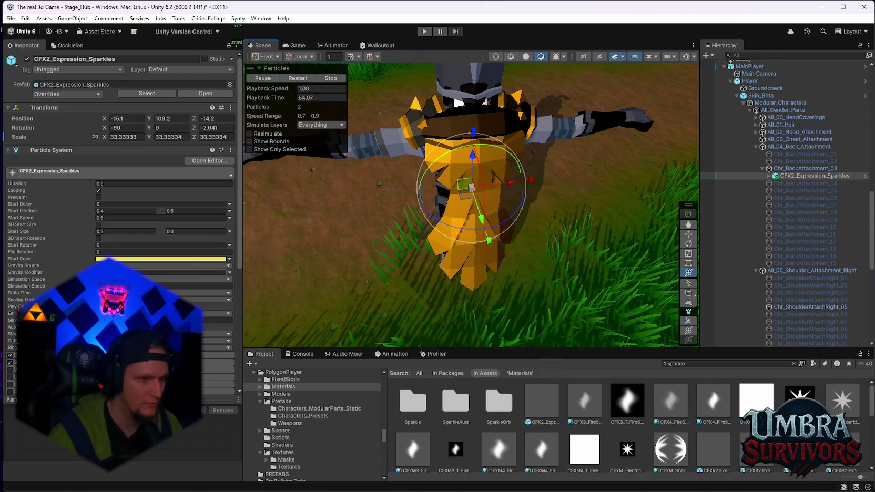
pyautogui.moveTo(557, 256)
pyautogui.mouseDown()
pyautogui.moveTo(508, 213)
pyautogui.moveTo(520, 242)
pyautogui.moveTo(474, 252)
pyautogui.moveTo(560, 203)
pyautogui.moveTo(490, 219)
pyautogui.moveTo(473, 213)
pyautogui.moveTo(558, 199)
pyautogui.moveTo(489, 201)
pyautogui.moveTo(536, 217)
pyautogui.moveTo(521, 215)
pyautogui.moveTo(478, 240)
pyautogui.moveTo(504, 208)
pyautogui.moveTo(485, 238)
pyautogui.moveTo(585, 197)
pyautogui.moveTo(547, 203)
pyautogui.moveTo(530, 196)
pyautogui.moveTo(545, 159)
pyautogui.moveTo(337, 249)
pyautogui.mouseUp()
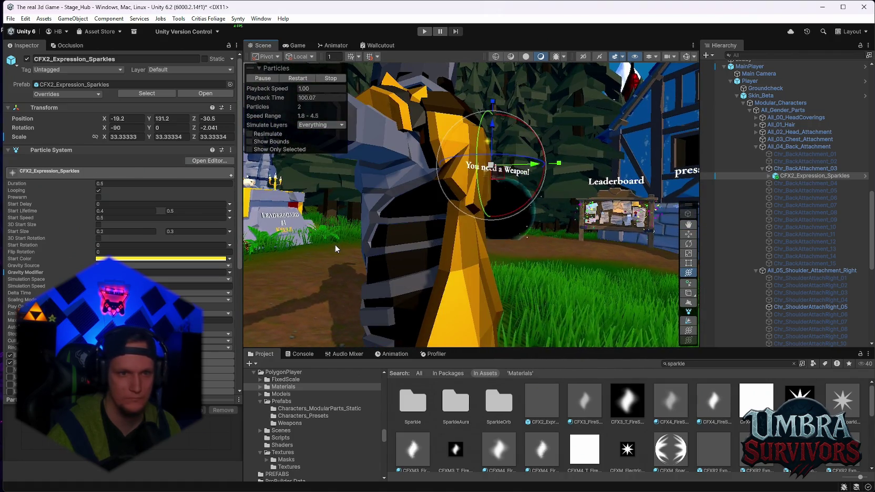
# Edit the sparkles' Gravity Modifier and Simulation Speed, then select the cloud ring near the portal.
pyautogui.click(158, 272)
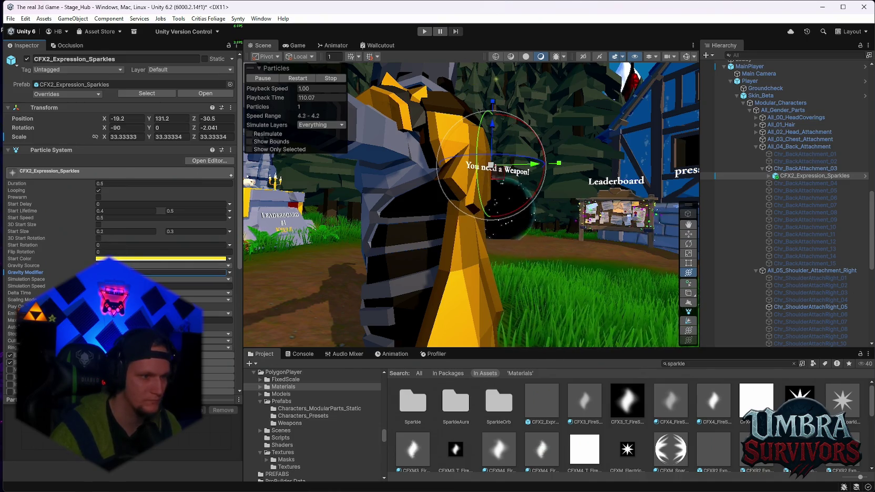
pyautogui.click(210, 287)
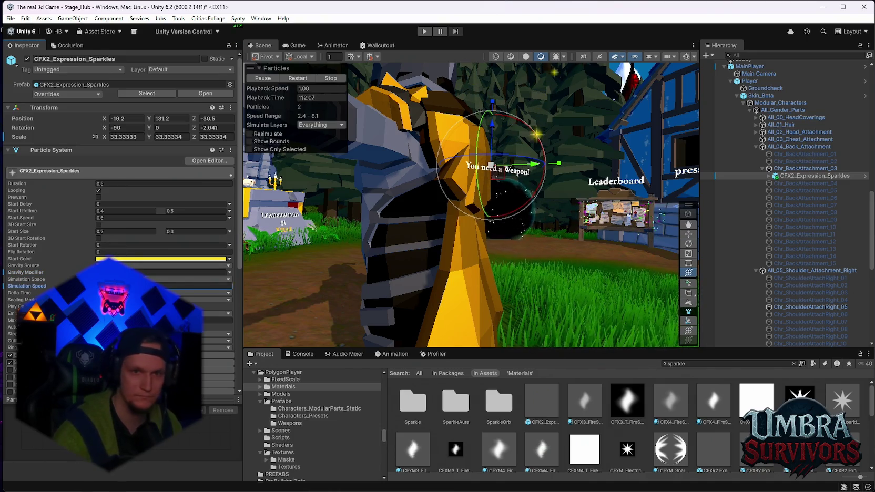
pyautogui.moveTo(401, 265)
pyautogui.mouseDown()
pyautogui.moveTo(514, 214)
pyautogui.moveTo(434, 185)
pyautogui.moveTo(484, 200)
pyautogui.moveTo(542, 200)
pyautogui.moveTo(538, 215)
pyautogui.moveTo(501, 220)
pyautogui.moveTo(512, 245)
pyautogui.moveTo(514, 214)
pyautogui.moveTo(493, 248)
pyautogui.moveTo(533, 260)
pyautogui.moveTo(547, 237)
pyautogui.moveTo(476, 197)
pyautogui.moveTo(449, 208)
pyautogui.moveTo(520, 197)
pyautogui.moveTo(509, 115)
pyautogui.moveTo(544, 207)
pyautogui.moveTo(530, 219)
pyautogui.mouseUp()
pyautogui.click(509, 111)
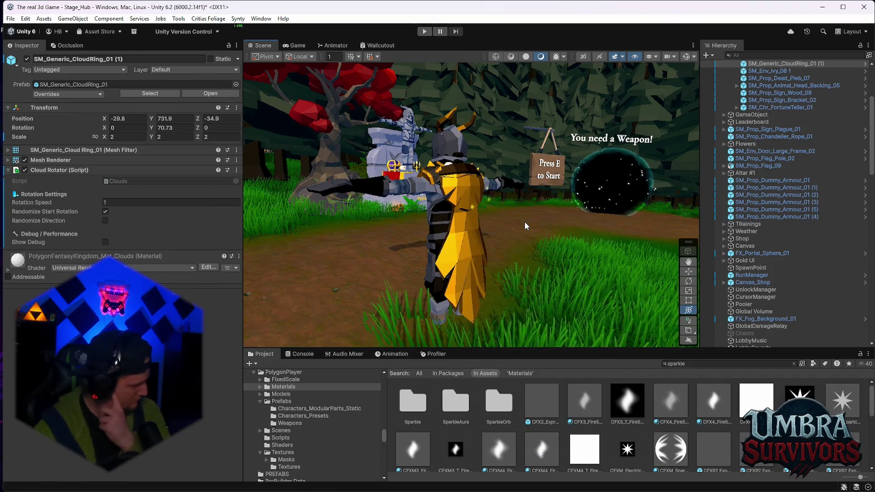
pyautogui.moveTo(588, 211)
pyautogui.mouseDown()
pyautogui.moveTo(448, 207)
pyautogui.moveTo(506, 207)
pyautogui.mouseUp()
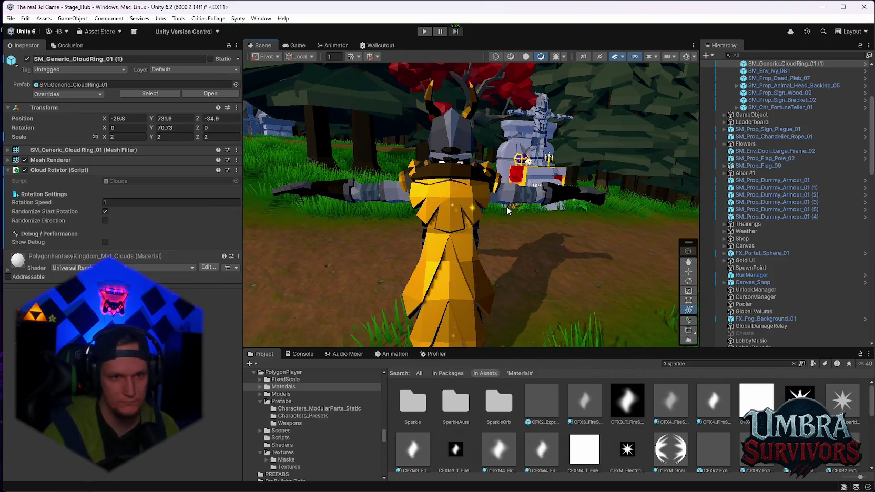
pyautogui.moveTo(487, 236)
pyautogui.mouseDown()
pyautogui.moveTo(512, 232)
pyautogui.moveTo(464, 207)
pyautogui.moveTo(593, 196)
pyautogui.moveTo(400, 120)
pyautogui.mouseUp()
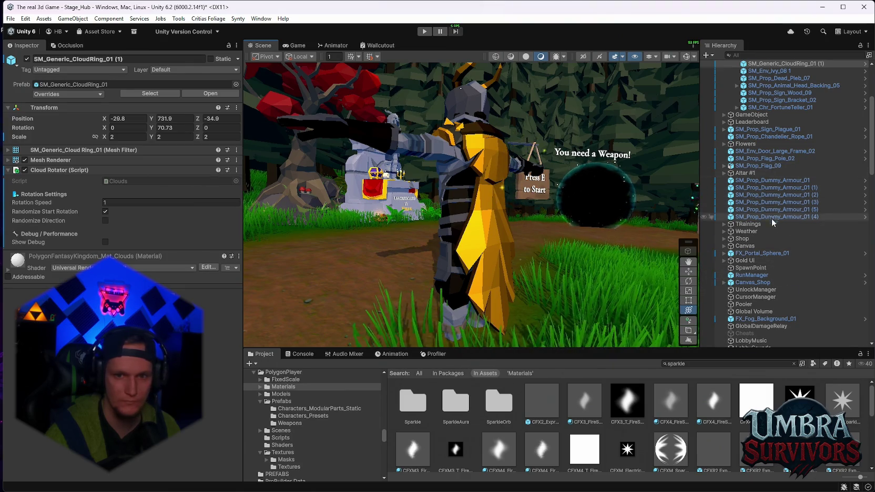
pyautogui.scroll(10, 786, 234)
pyautogui.scroll(-15, 782, 231)
pyautogui.scroll(-6, 783, 239)
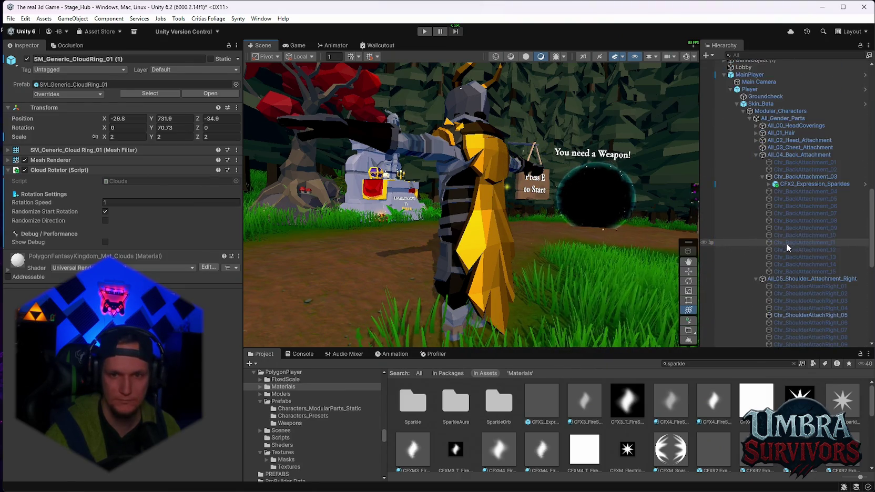
pyautogui.click(802, 184)
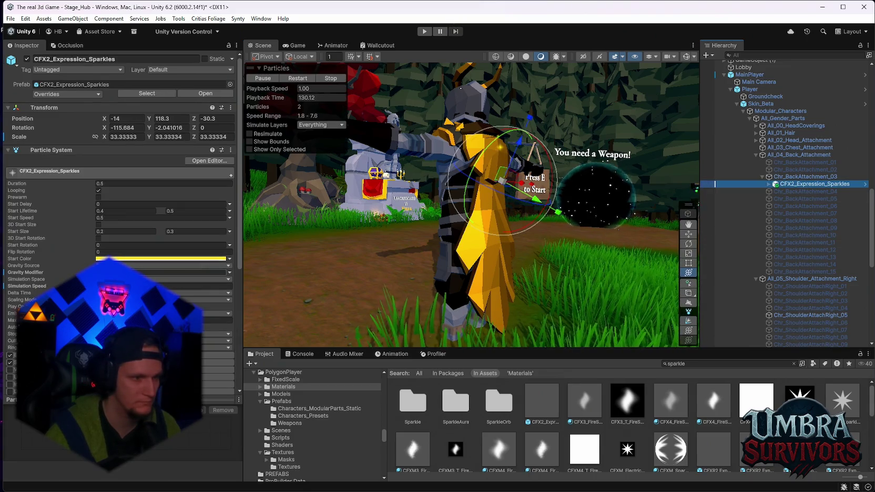
# Edit the sparkles' Simulation Speed and bring the view closer around the character's back.
pyautogui.click(211, 286)
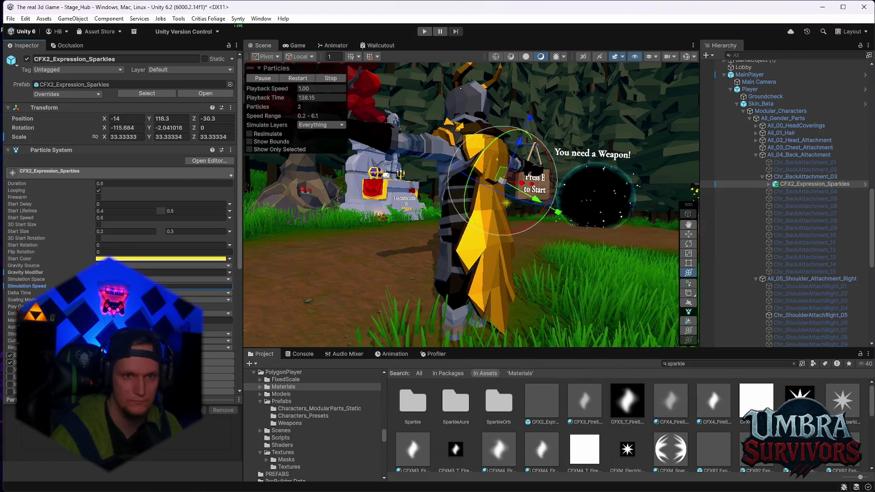
pyautogui.moveTo(474, 244)
pyautogui.mouseDown()
pyautogui.moveTo(403, 246)
pyautogui.moveTo(481, 255)
pyautogui.mouseUp()
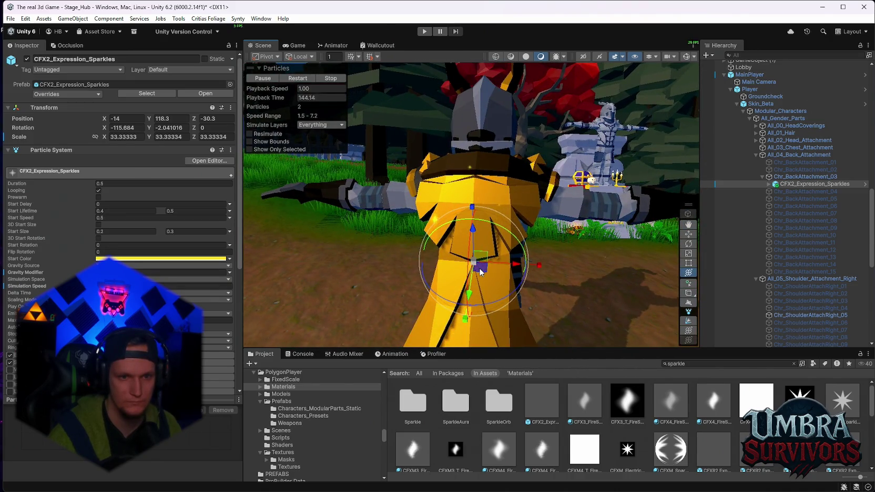
pyautogui.moveTo(479, 268); pyautogui.dragTo(561, 254)
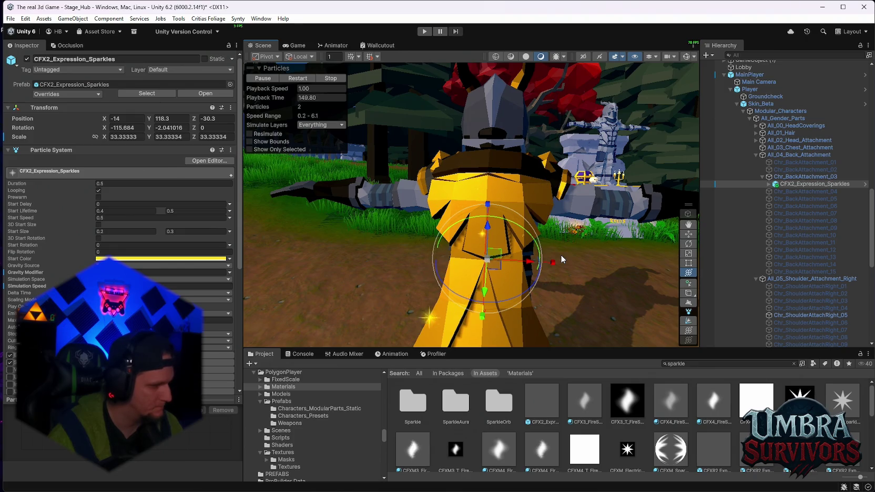
pyautogui.moveTo(530, 185)
pyautogui.mouseDown()
pyautogui.moveTo(521, 219)
pyautogui.moveTo(539, 243)
pyautogui.moveTo(544, 225)
pyautogui.moveTo(527, 231)
pyautogui.mouseUp()
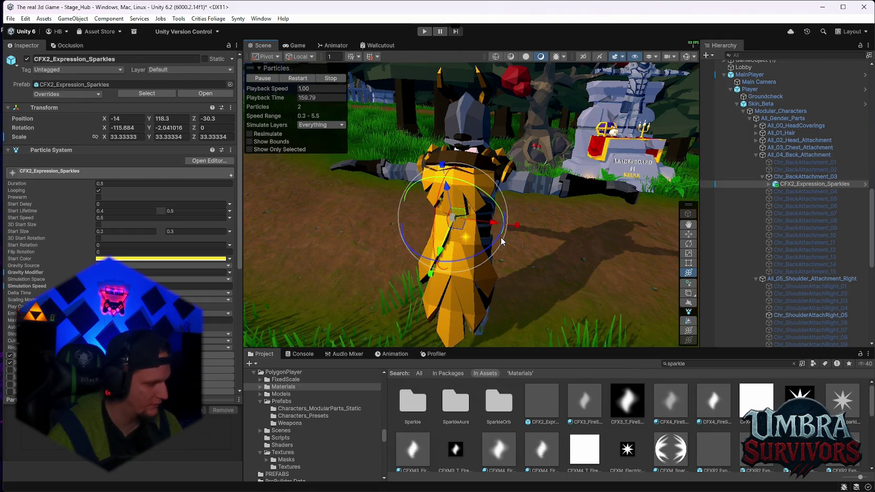
pyautogui.moveTo(501, 237)
pyautogui.mouseDown()
pyautogui.moveTo(475, 217)
pyautogui.moveTo(485, 240)
pyautogui.moveTo(511, 248)
pyautogui.moveTo(514, 222)
pyautogui.moveTo(451, 195)
pyautogui.moveTo(490, 217)
pyautogui.moveTo(349, 205)
pyautogui.moveTo(527, 231)
pyautogui.moveTo(515, 226)
pyautogui.mouseUp()
# Start the game in the Game view and continue past the Stage 1 screen.
pyautogui.click(296, 46)
pyautogui.click(425, 31)
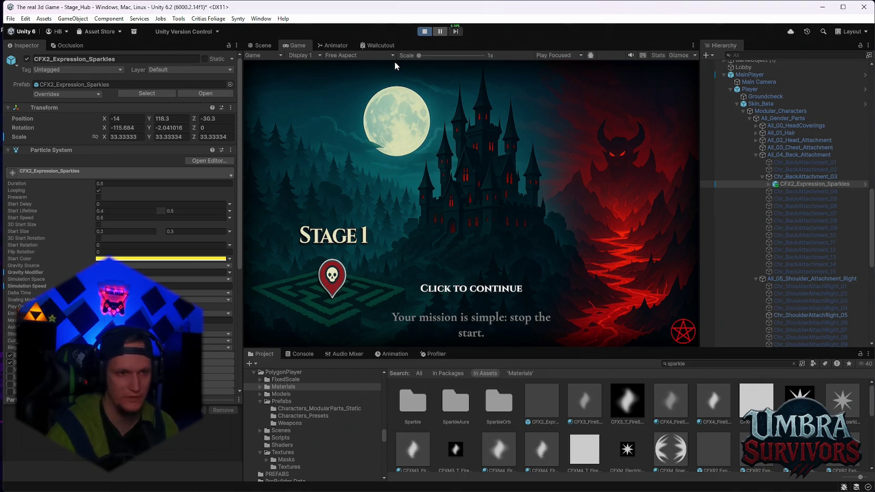
pyautogui.click(395, 62)
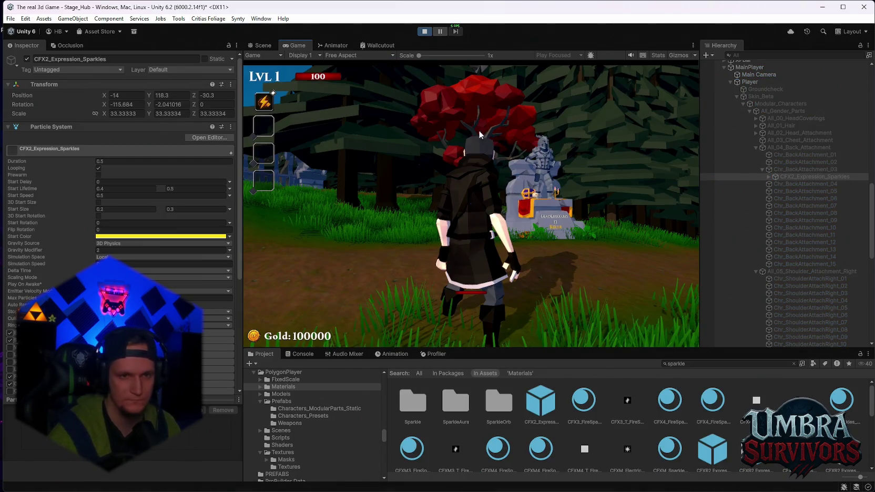
# Walk to the shrine for a weapon, view the book's skins page, and close the book.
pyautogui.press('w')
pyautogui.press('w')
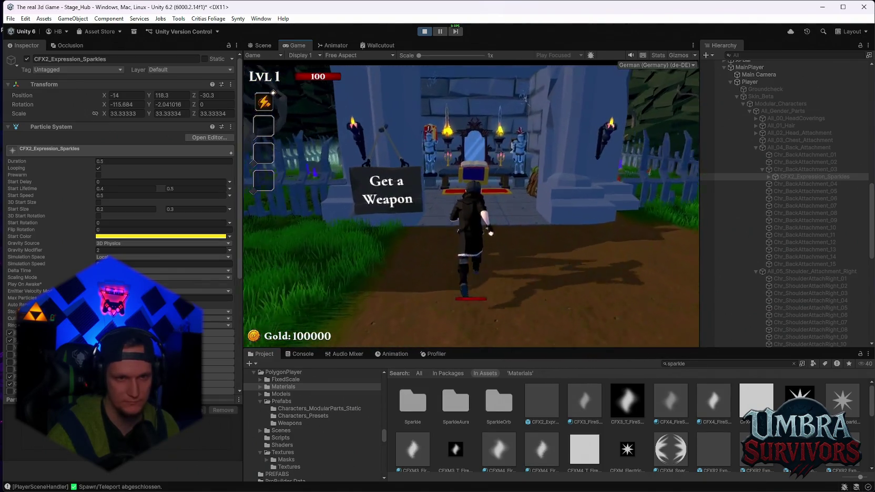
pyautogui.press('w')
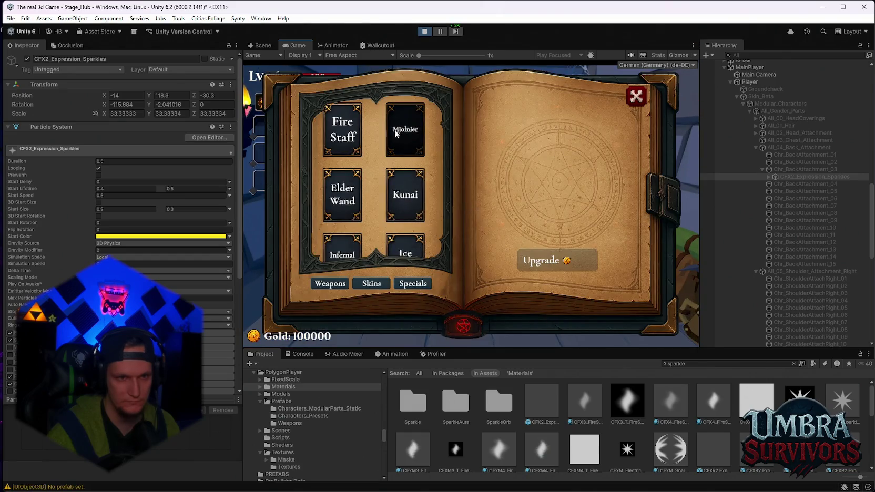
pyautogui.click(367, 283)
pyautogui.press('Escape')
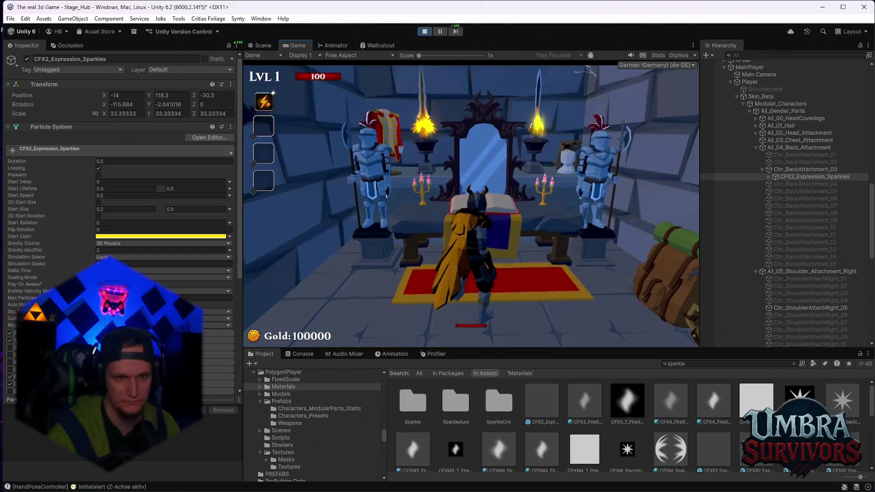
# Run the character around the hub's path, notice boards and red tree, then pause and stop play mode.
pyautogui.press('s')
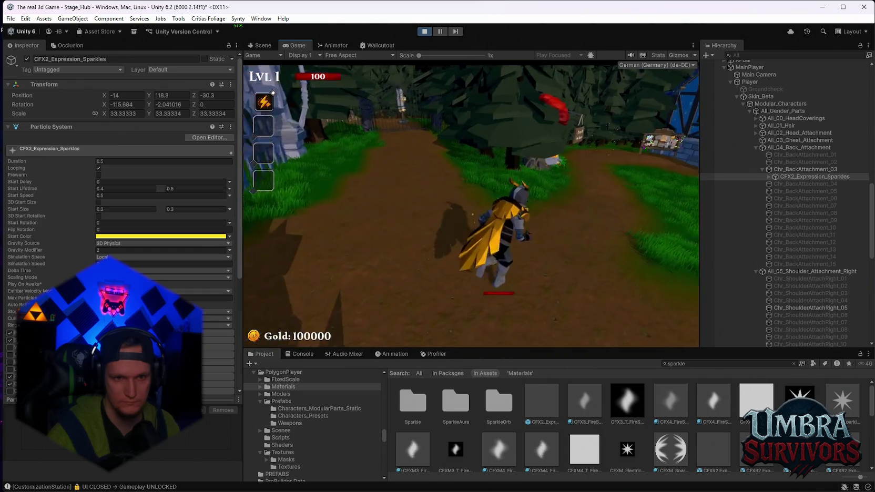
pyautogui.press('d')
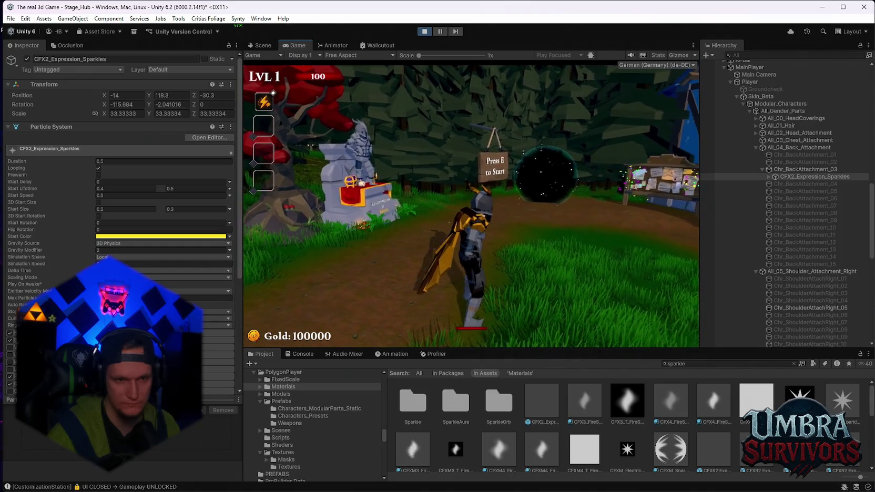
pyautogui.press('w')
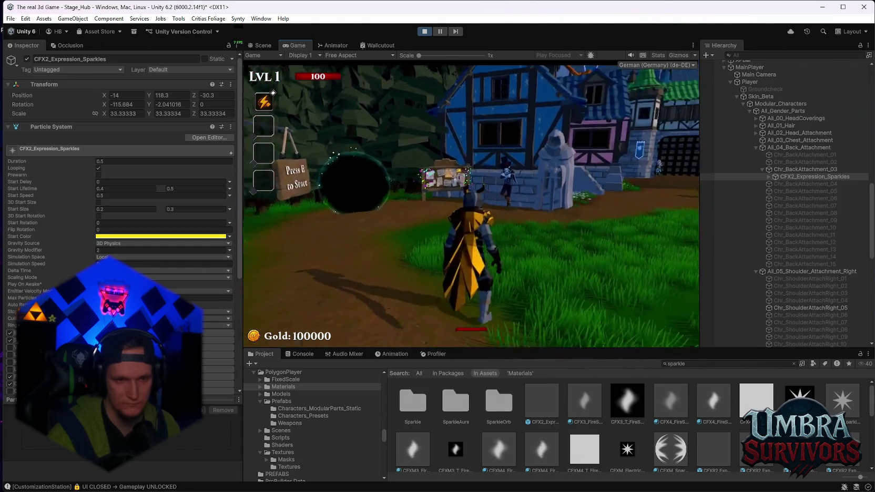
pyautogui.press('a')
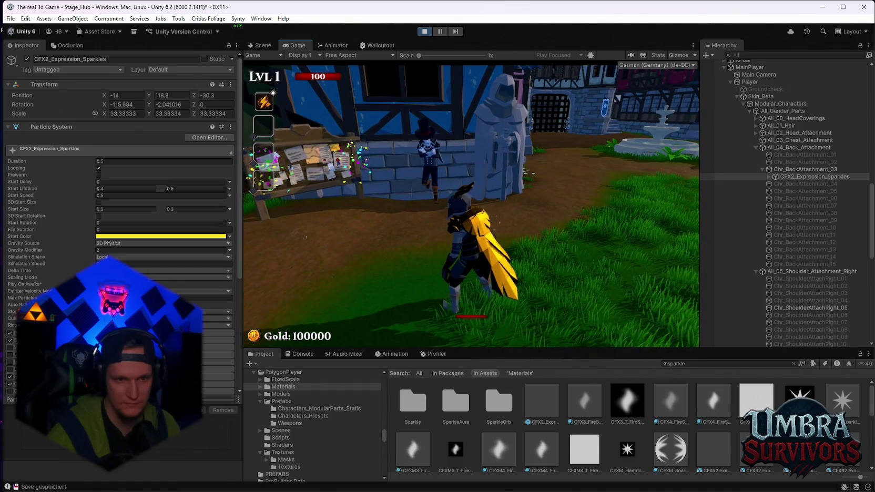
pyautogui.press('a')
pyautogui.press('s')
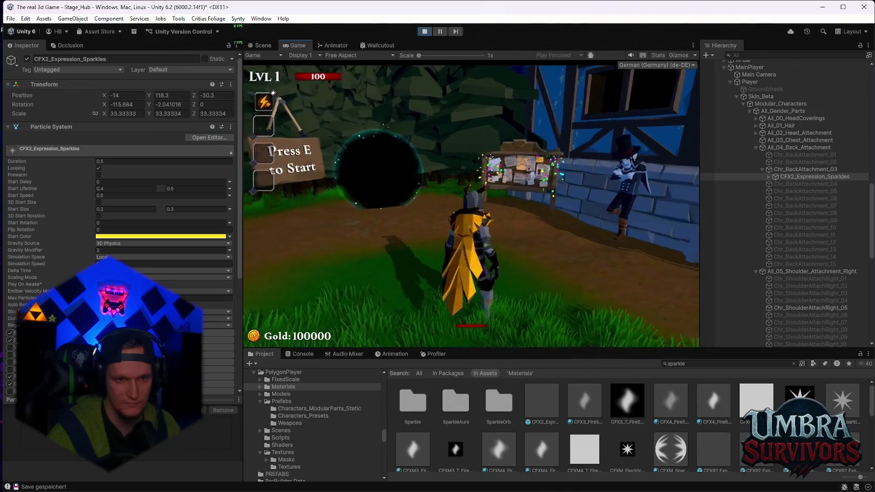
pyautogui.press('w')
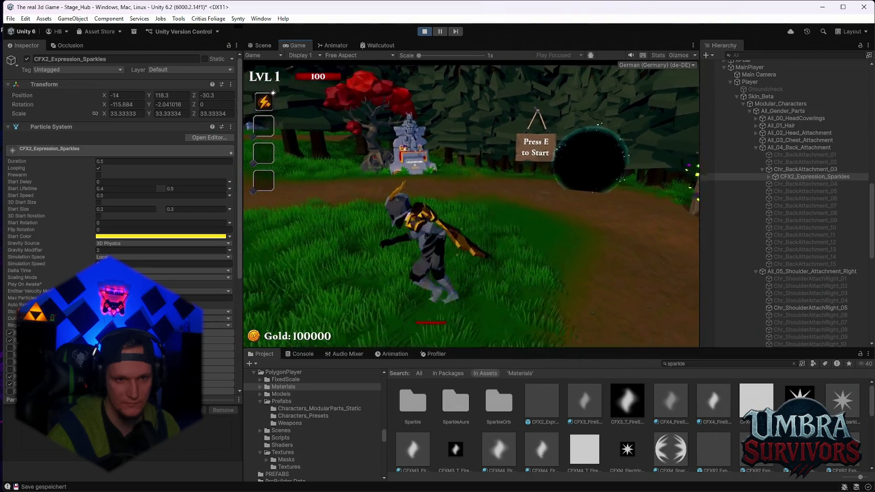
pyautogui.press('a')
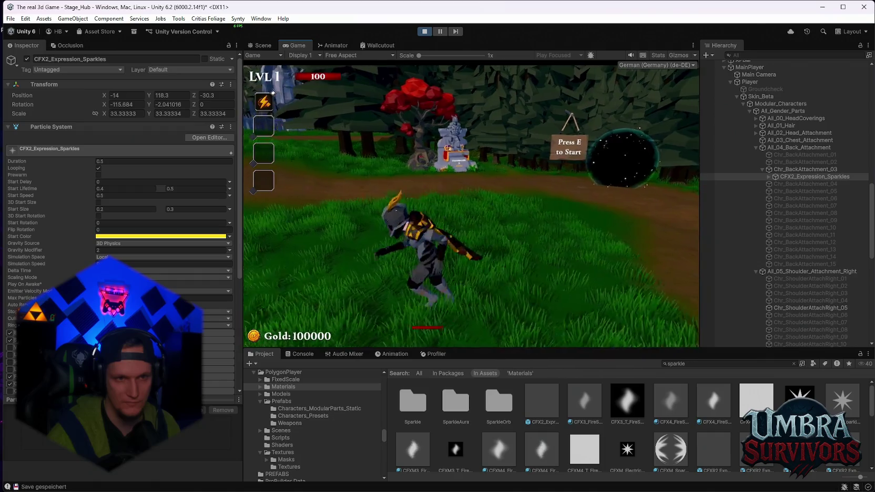
pyautogui.press('s')
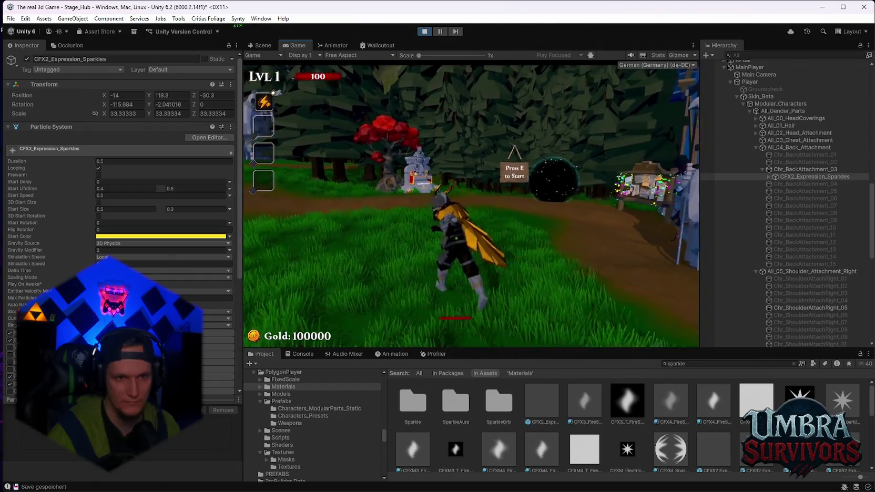
pyautogui.press('a')
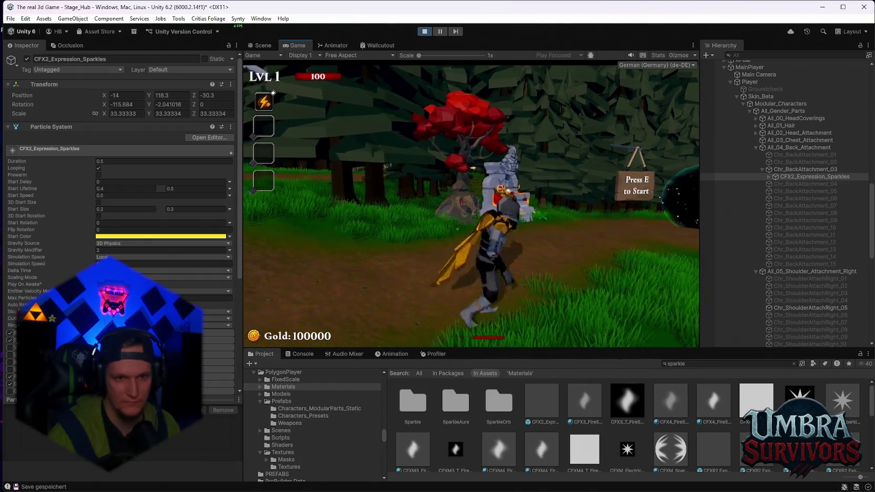
pyautogui.press('Escape')
pyautogui.click(430, 32)
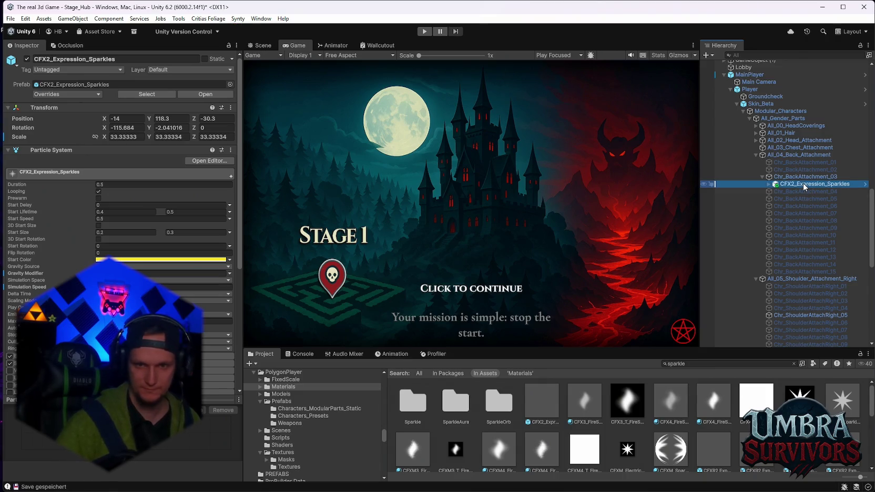
# Preview the SparkleOrbRed, pink sparkle aura and FX_Sparkles prefabs in the Scene view.
pyautogui.scroll(-5, 632, 412)
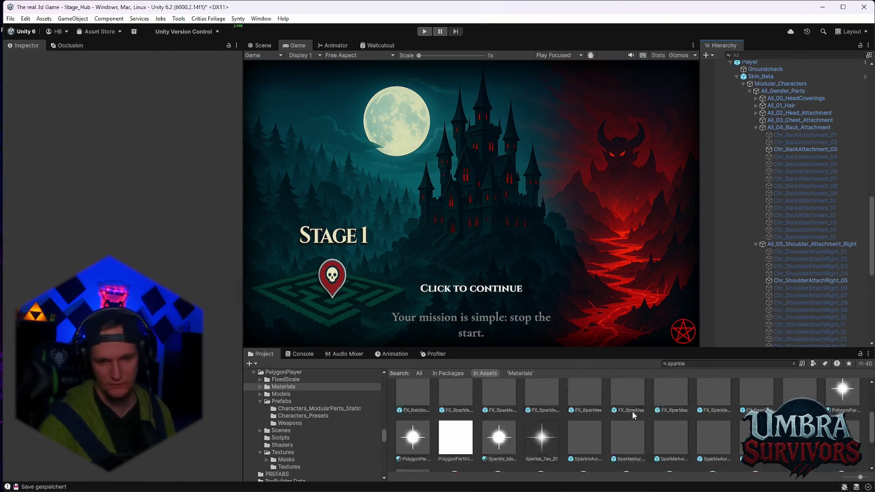
pyautogui.doubleClick(677, 412)
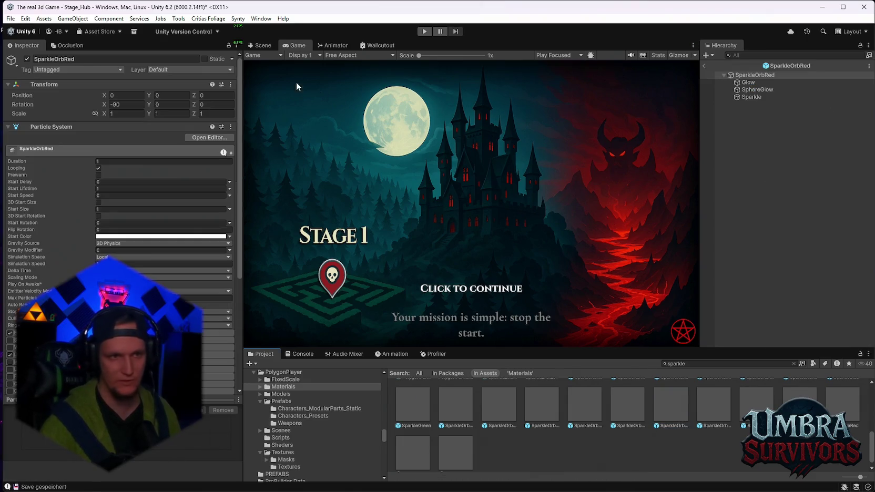
pyautogui.click(259, 46)
pyautogui.scroll(2, 701, 413)
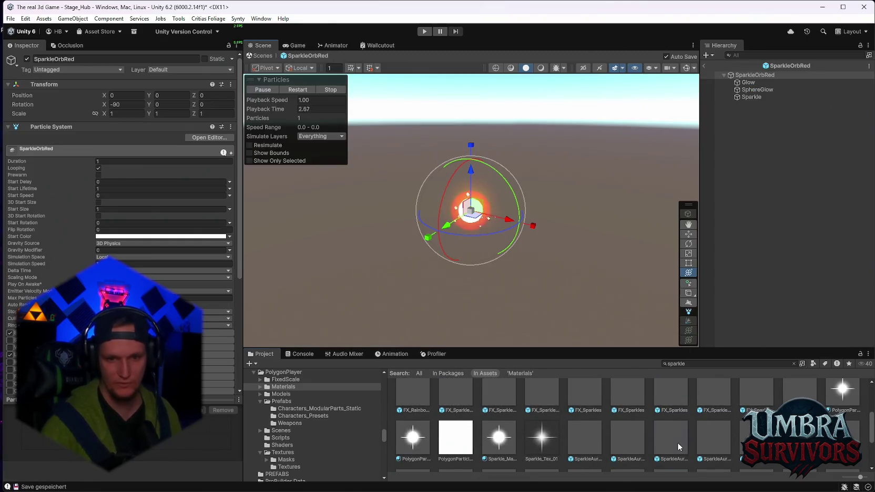
pyautogui.doubleClick(677, 442)
pyautogui.scroll(1, 663, 412)
pyautogui.doubleClick(626, 417)
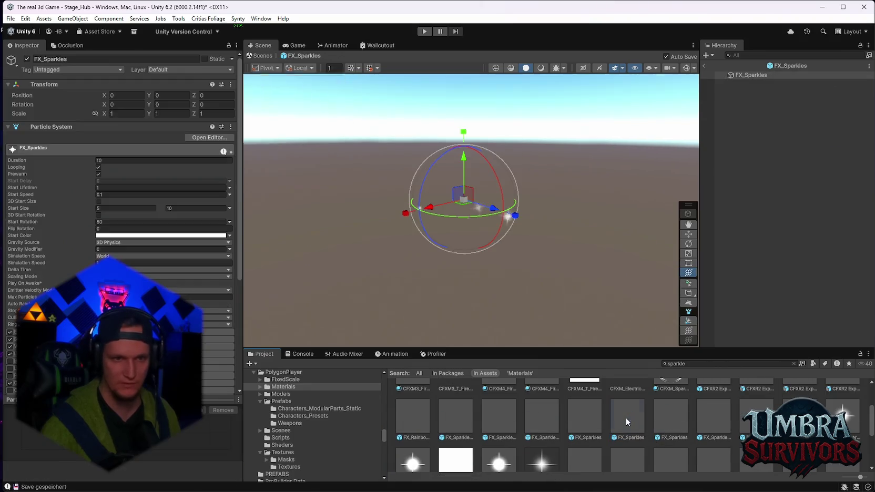
pyautogui.moveTo(439, 247); pyautogui.dragTo(435, 277)
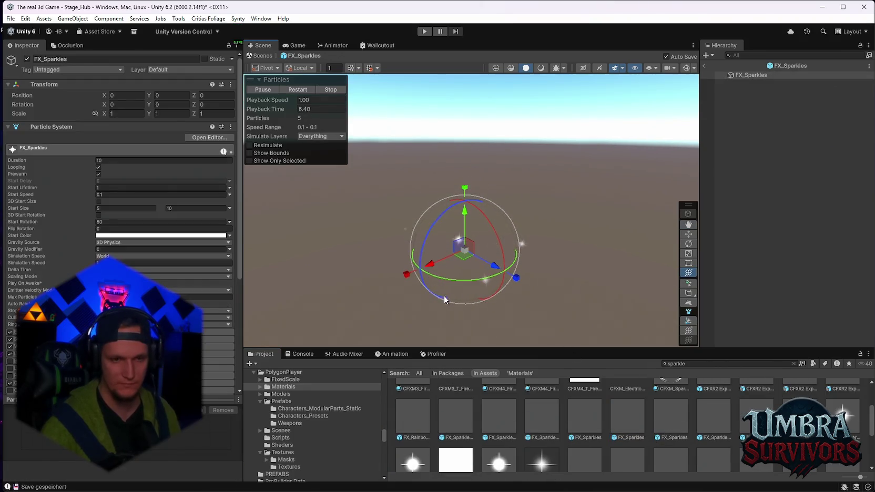
pyautogui.scroll(-10, 305, 400)
pyautogui.scroll(5, 340, 418)
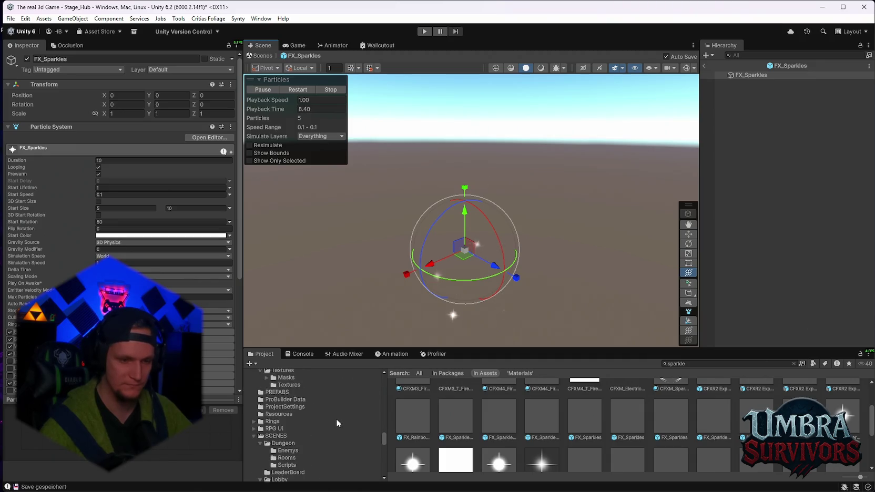
# Filter the Project assets by 'enchant', fixing the misspelled 'echant'.
pyautogui.click(702, 364)
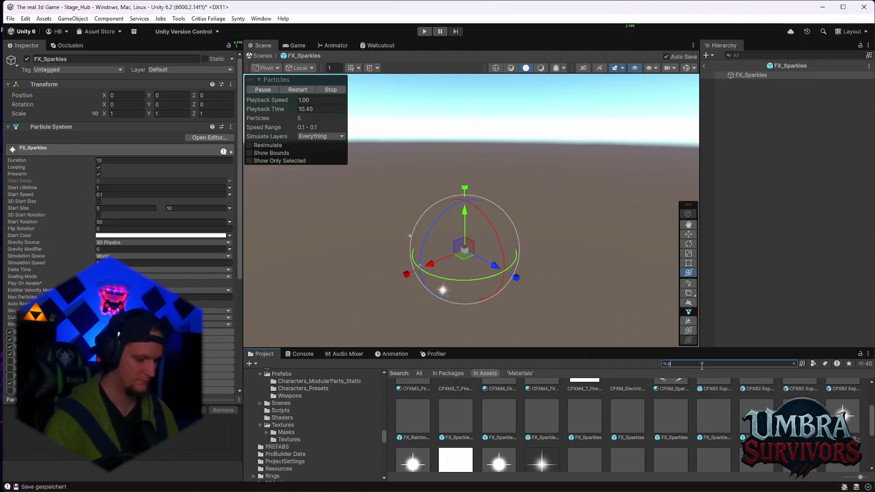
pyautogui.write('echan')
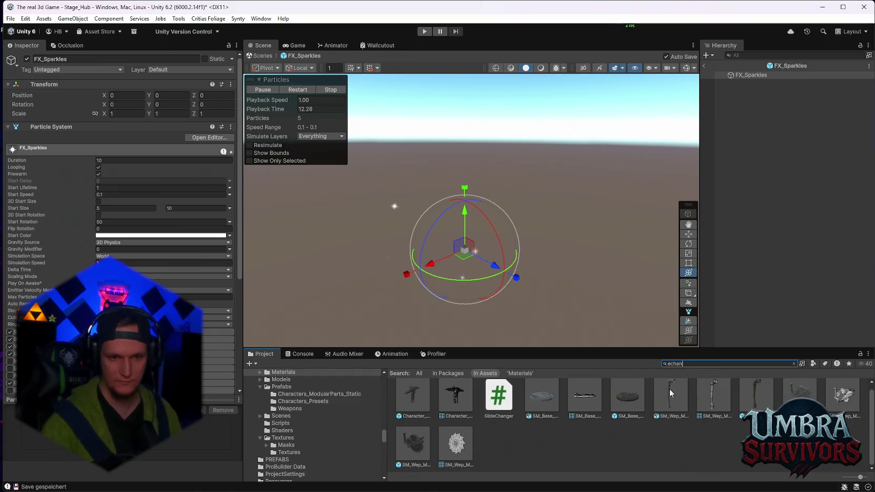
pyautogui.write('t')
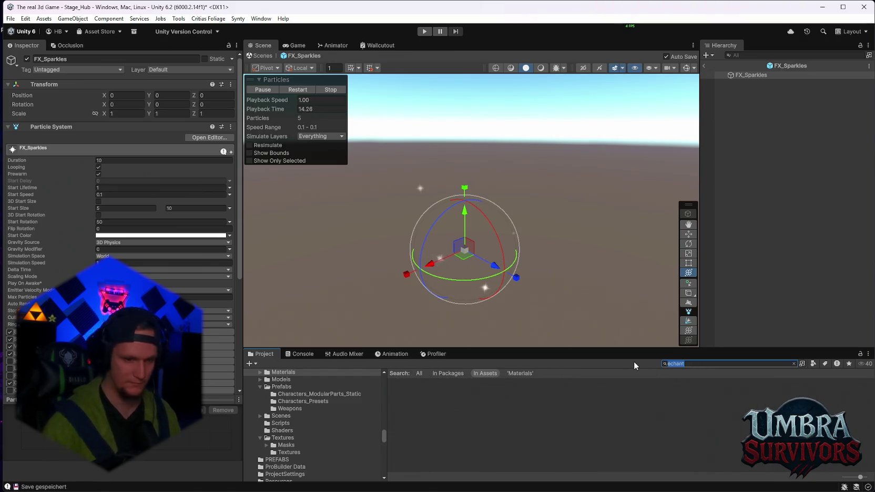
pyautogui.press('Left')
pyautogui.press('Left')
pyautogui.press('Left')
pyautogui.write('n')
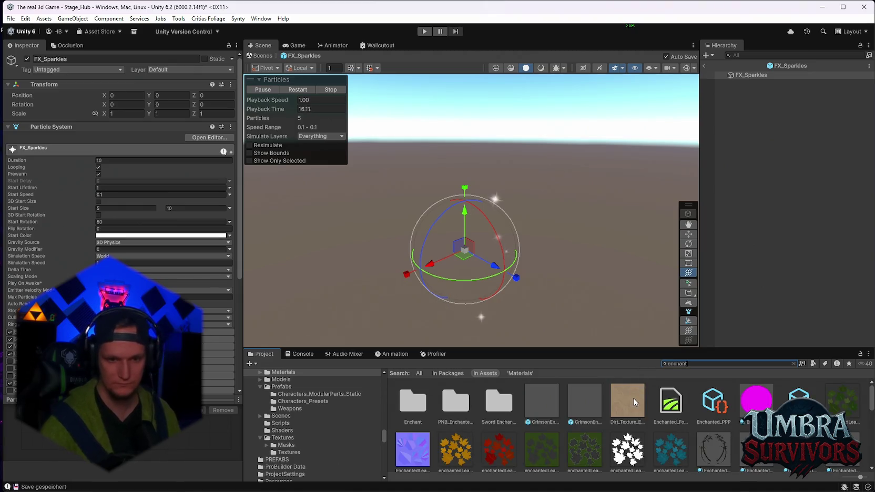
# Preview the FrostEnchantment, FireEnchant, FireEnchantment, HolyEnchant and HolyEnchantment prefabs.
pyautogui.click(579, 396)
pyautogui.doubleClick(579, 395)
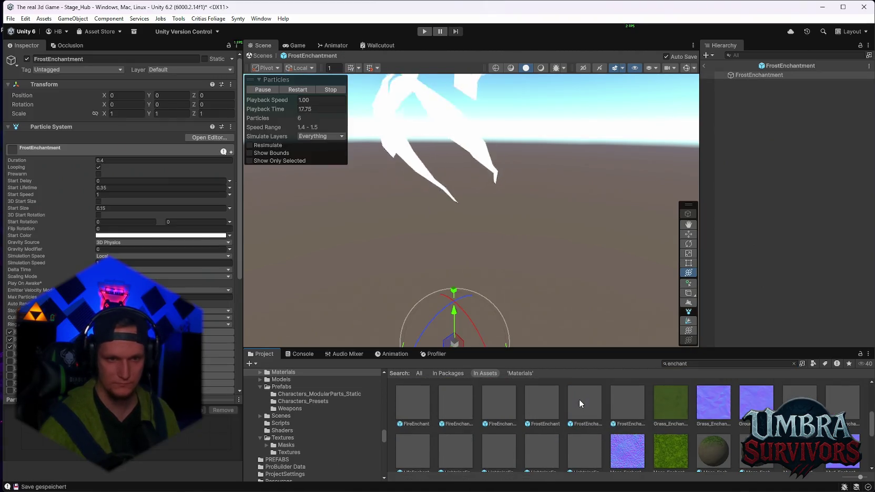
pyautogui.scroll(-1, 578, 401)
pyautogui.scroll(1, 526, 403)
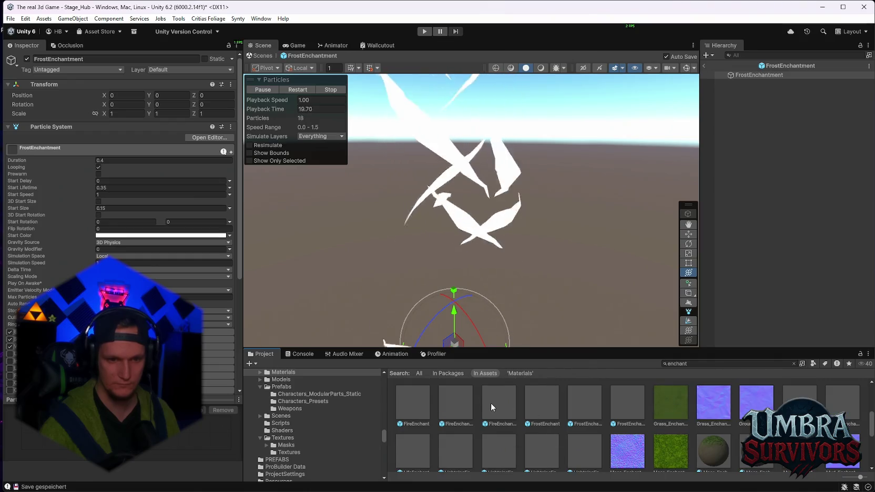
pyautogui.doubleClick(416, 414)
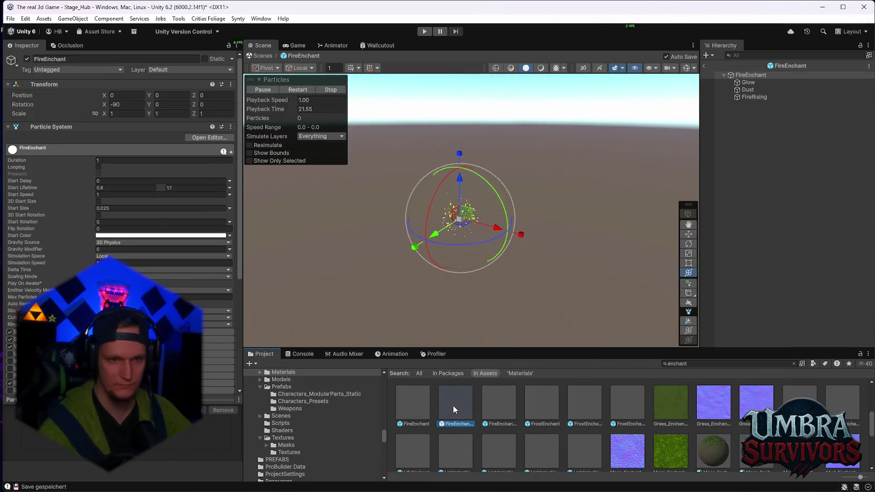
pyautogui.doubleClick(454, 406)
pyautogui.scroll(1, 598, 423)
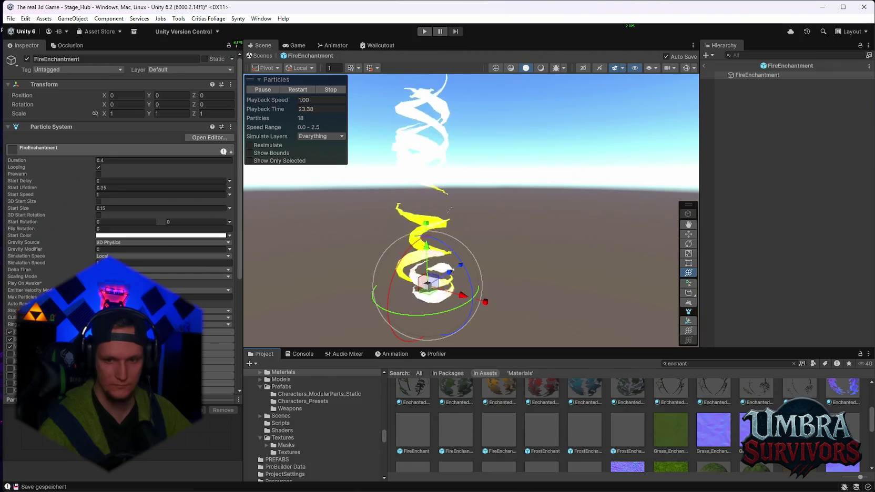
pyautogui.doubleClick(799, 430)
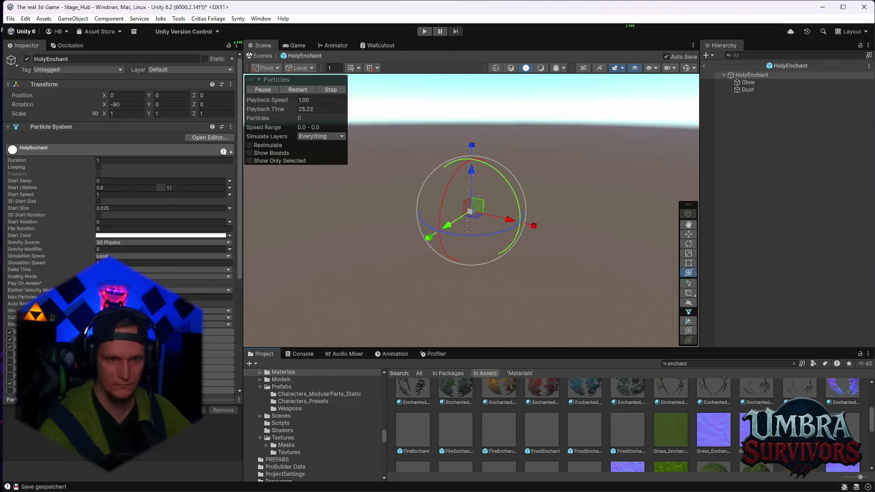
pyautogui.doubleClick(843, 428)
pyautogui.scroll(-1, 547, 412)
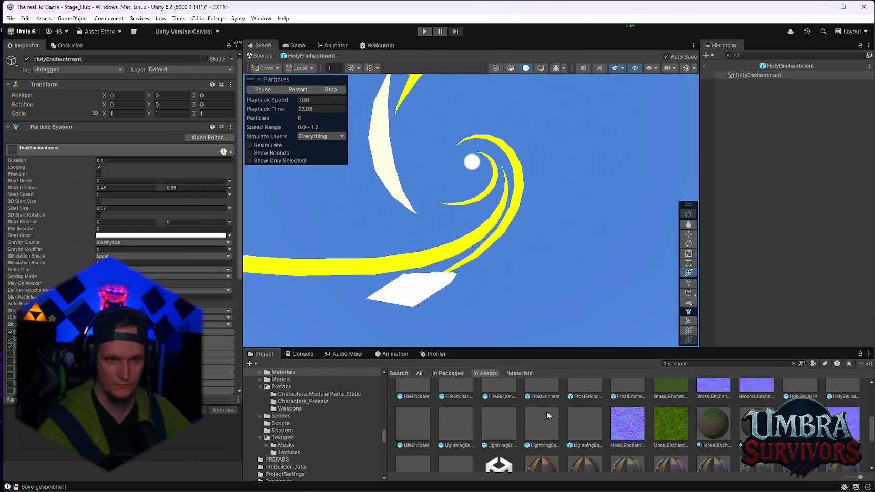
pyautogui.scroll(-1, 525, 407)
# Preview NatureEnchant, ShadowEnchantment, StormEnchant, WaterEnchantment and WaterEnchant, then exit Prefab Mode.
pyautogui.doubleClick(417, 439)
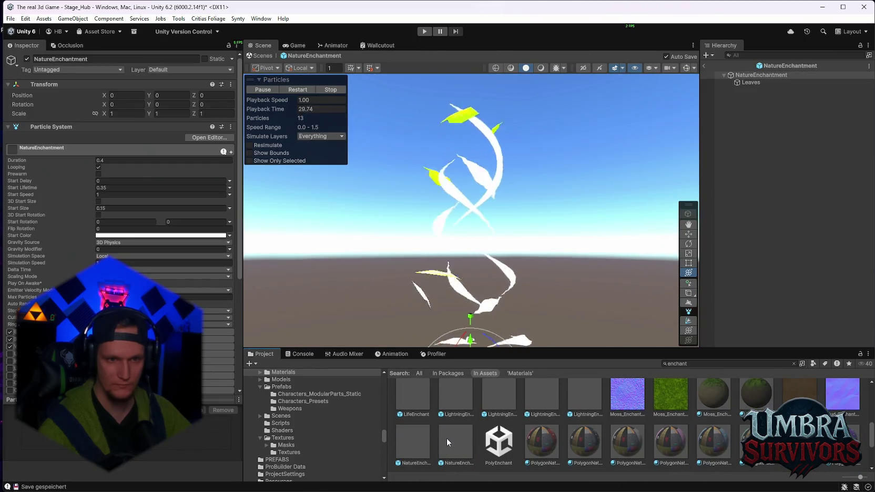
pyautogui.scroll(-1, 446, 438)
pyautogui.click(676, 416)
pyautogui.doubleClick(676, 415)
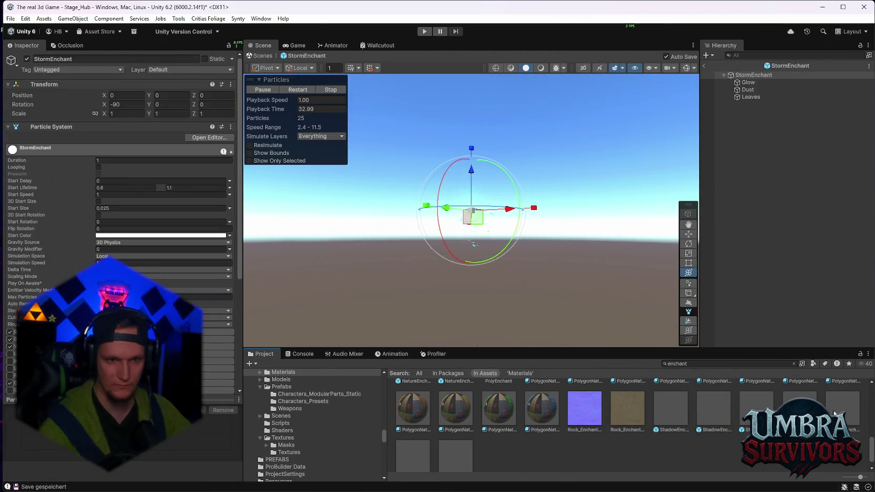
pyautogui.doubleClick(838, 413)
pyautogui.scroll(-1, 447, 441)
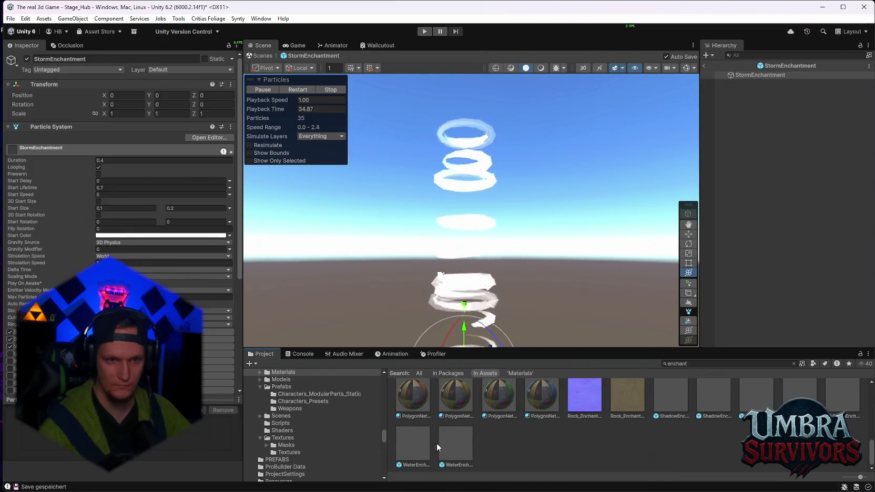
pyautogui.doubleClick(457, 444)
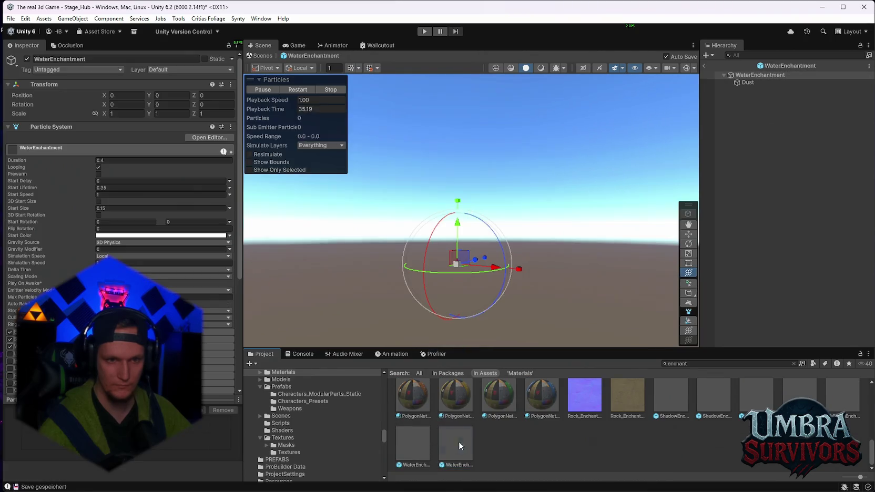
pyautogui.doubleClick(418, 437)
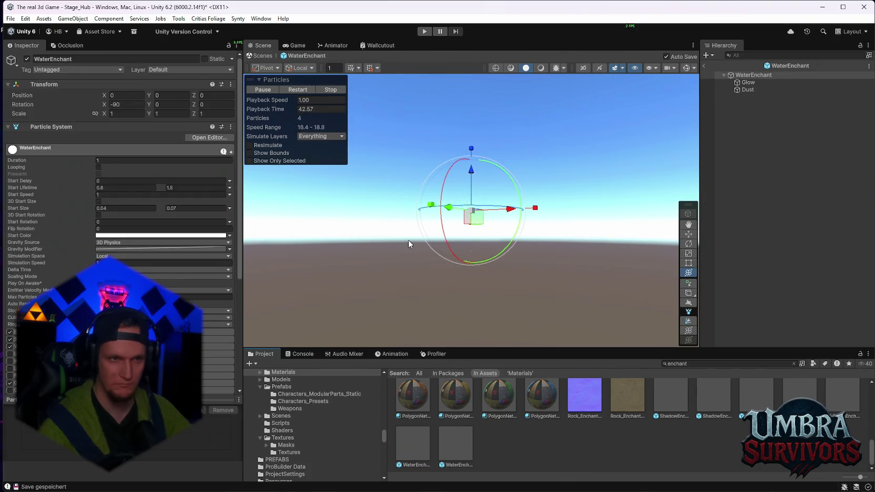
pyautogui.click(704, 66)
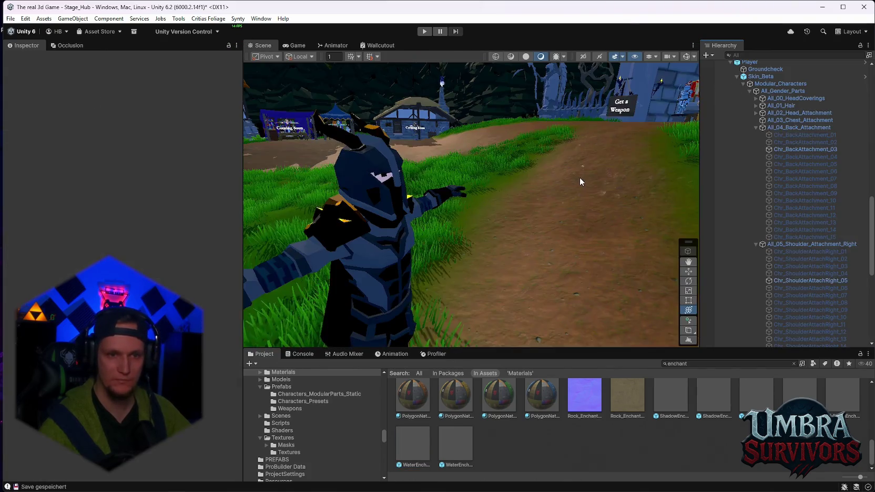
# Orbit around the character, collapse Player's child objects in the Hierarchy, and show the Console.
pyautogui.moveTo(564, 196); pyautogui.dragTo(442, 144)
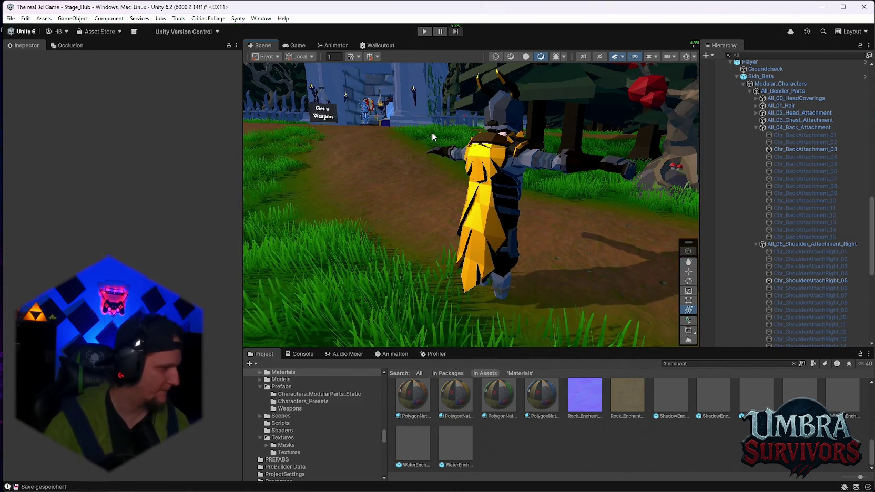
pyautogui.moveTo(432, 132)
pyautogui.mouseDown()
pyautogui.moveTo(460, 181)
pyautogui.moveTo(518, 230)
pyautogui.mouseUp()
pyautogui.scroll(4, 770, 166)
pyautogui.click(730, 143)
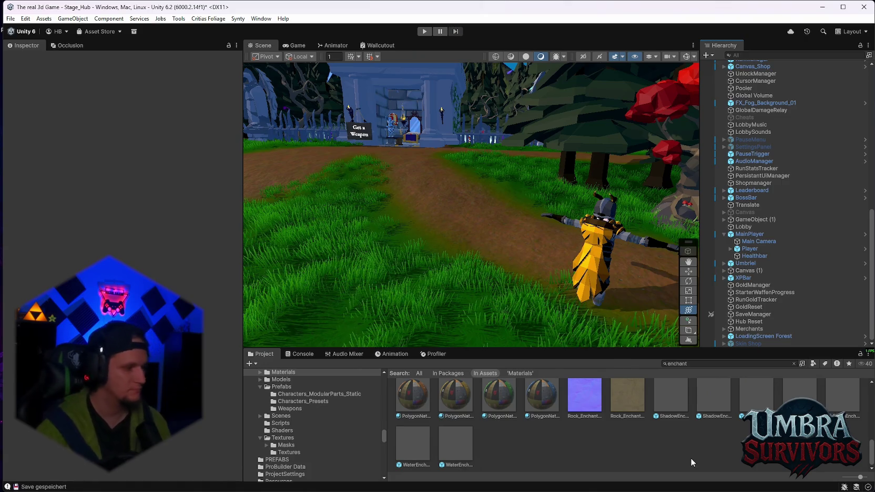
pyautogui.click(299, 354)
# Clear the Console messages, return to the Project tab, and enter Play mode.
pyautogui.click(256, 363)
pyautogui.click(262, 354)
pyautogui.click(424, 31)
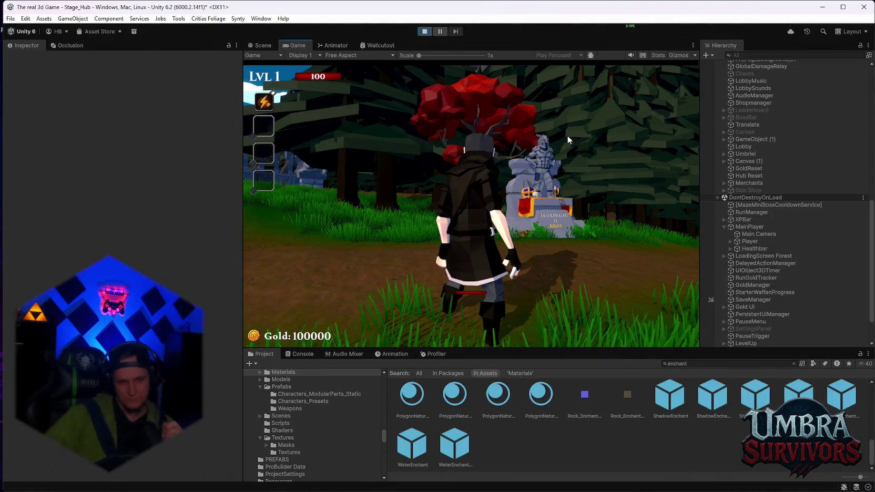
# Reroll the upgrade cards five times and take the Dark Orb weapon.
pyautogui.press('w')
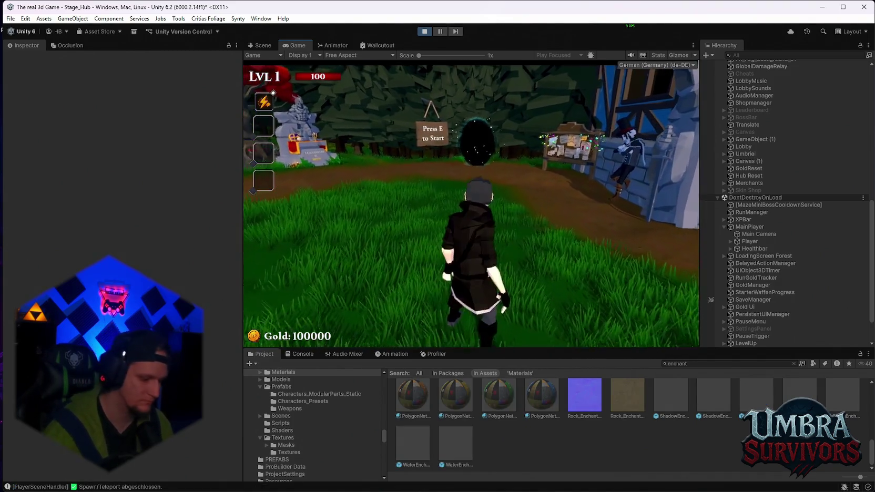
pyautogui.click(476, 315)
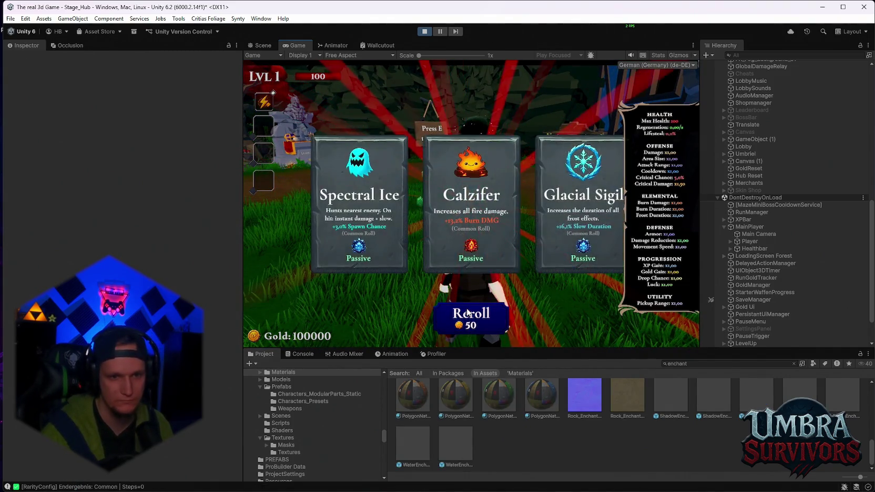
pyautogui.click(478, 314)
pyautogui.click(479, 314)
pyautogui.click(478, 314)
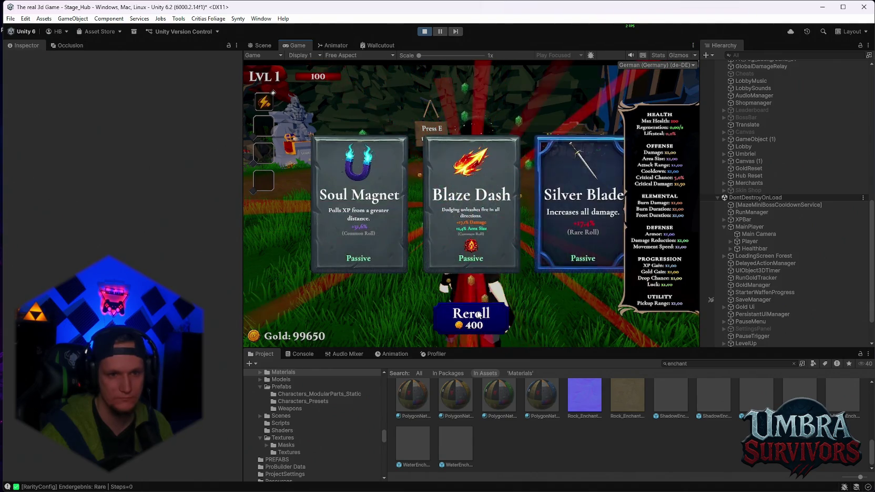
pyautogui.click(471, 317)
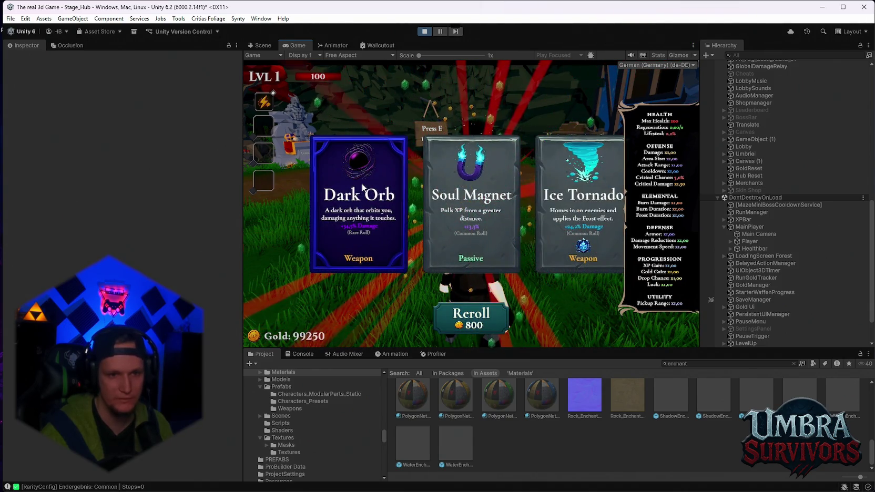
pyautogui.click(359, 197)
# Walk around the hub, pause, inspect the Player's Weapon Inventory, then stop Play mode.
pyautogui.press('w')
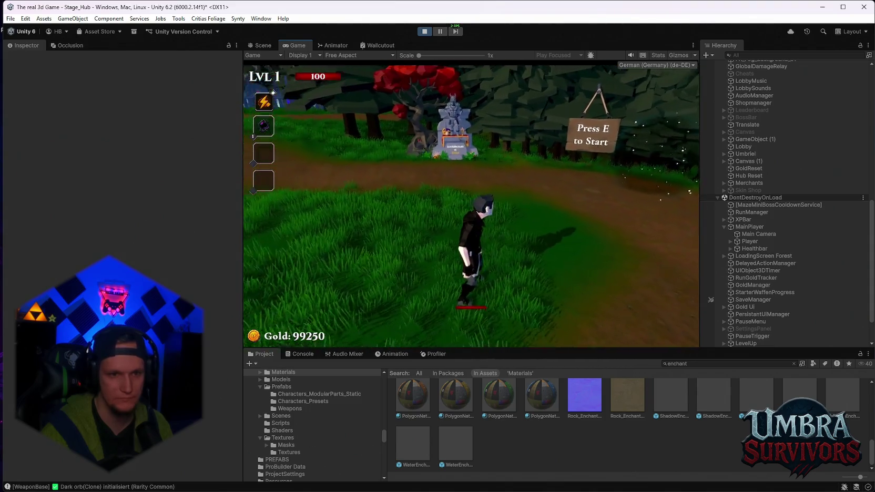
pyautogui.press('a')
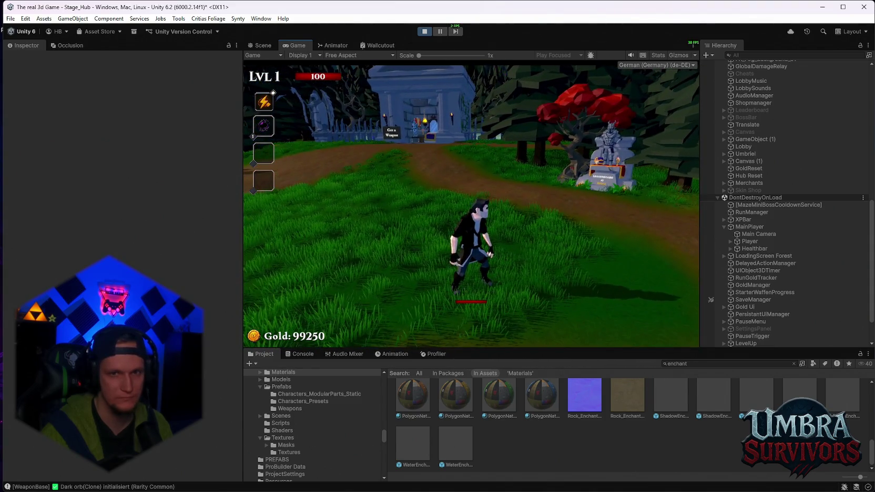
pyautogui.press('d')
pyautogui.press('Escape')
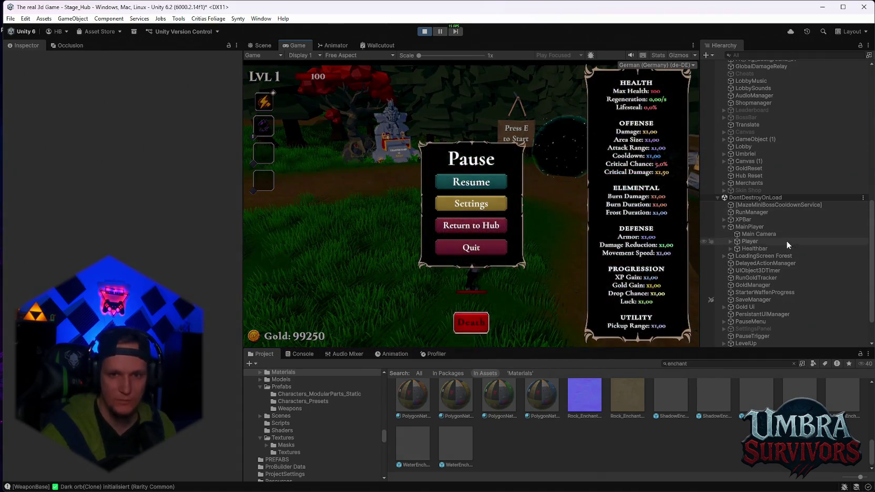
pyautogui.scroll(-3, 786, 243)
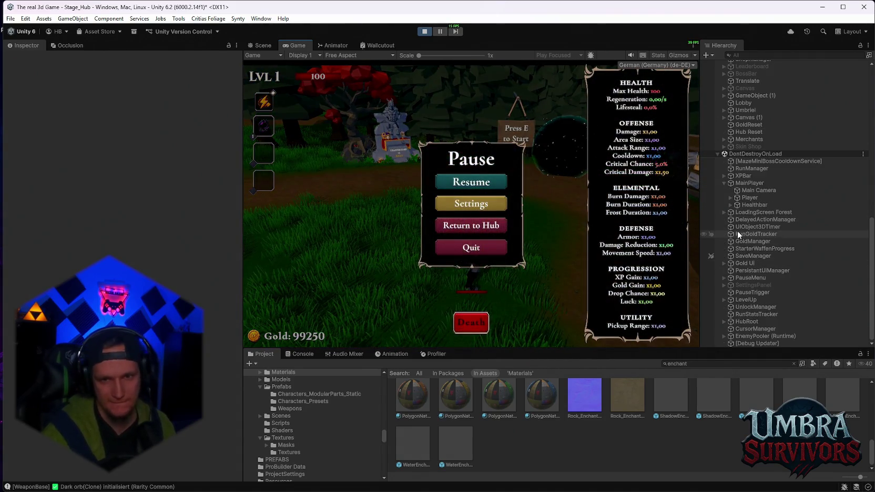
pyautogui.click(757, 190)
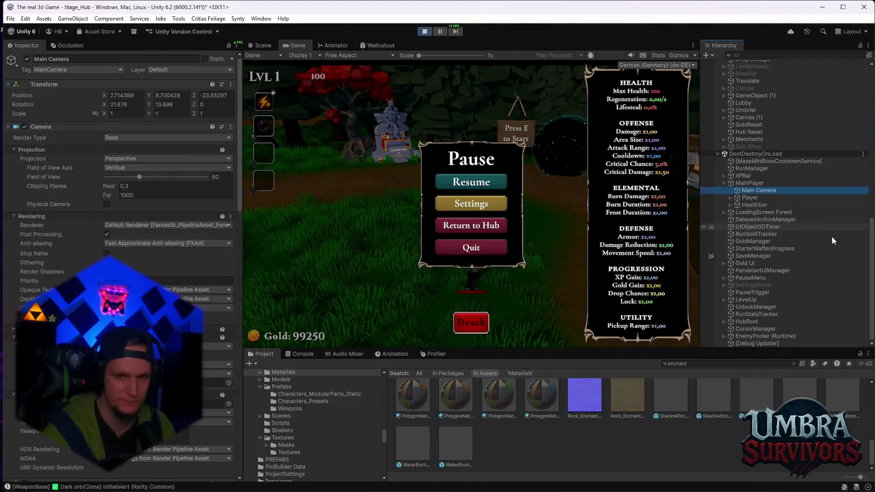
pyautogui.click(751, 198)
pyautogui.scroll(-5, 148, 277)
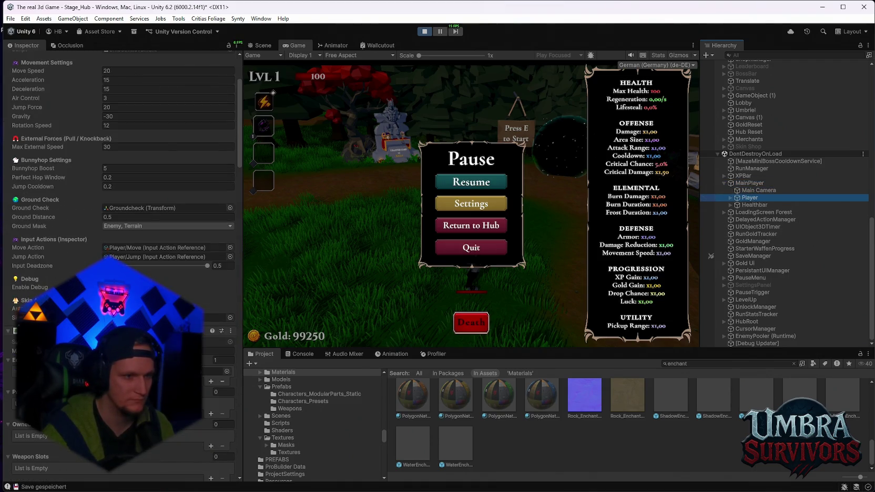
pyautogui.scroll(-8, 147, 278)
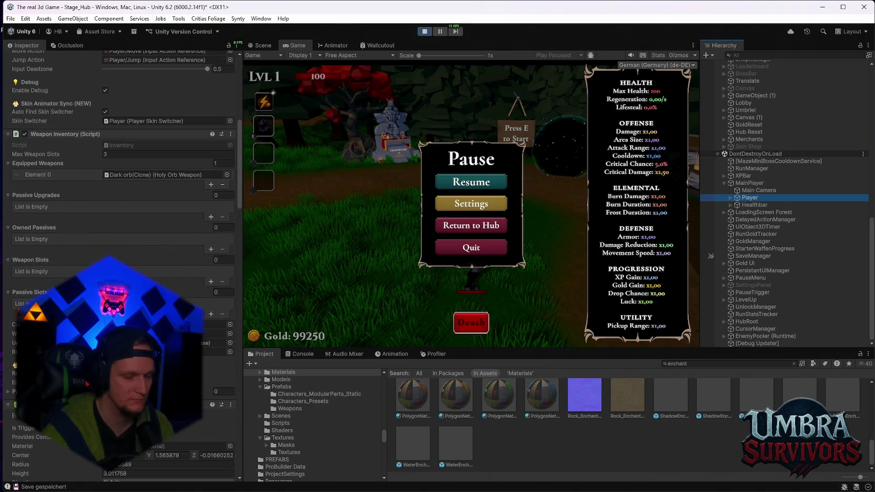
pyautogui.scroll(12, 148, 278)
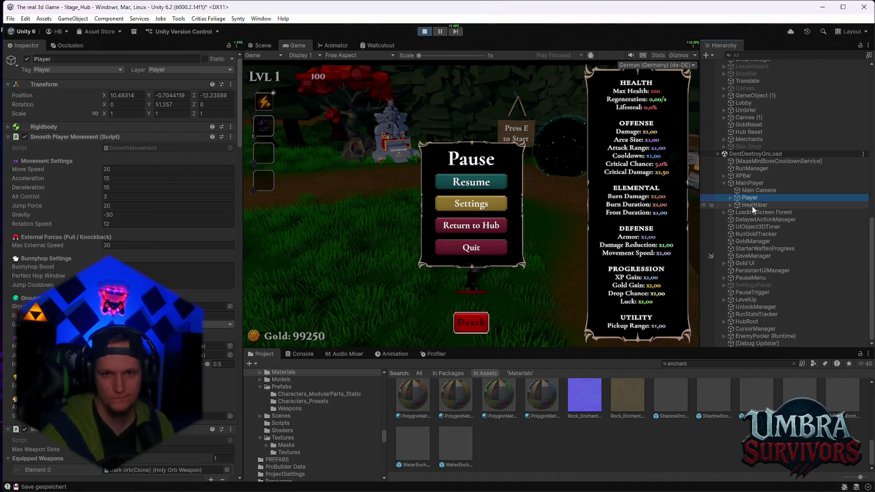
pyautogui.click(424, 31)
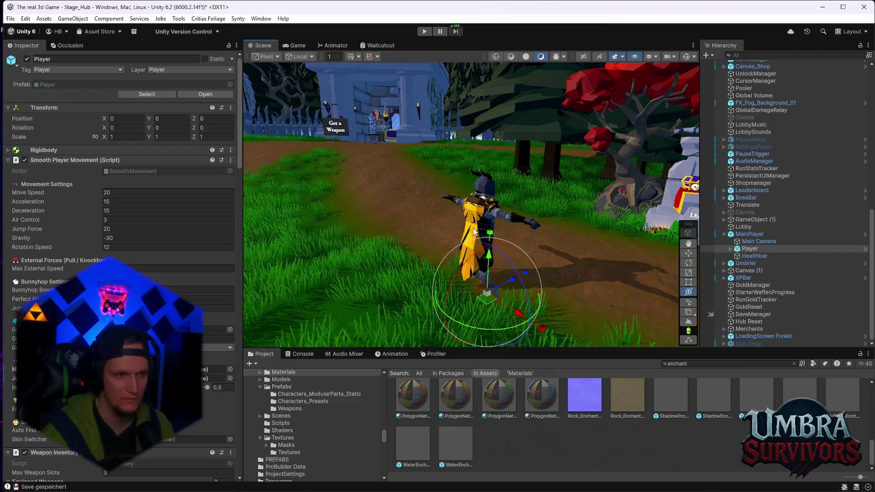
# Browse Player's Skin_Beta hierarchy, inspecting Modular_Characters and the Root bone.
pyautogui.click(730, 248)
pyautogui.scroll(-1, 756, 262)
pyautogui.click(737, 236)
pyautogui.click(761, 237)
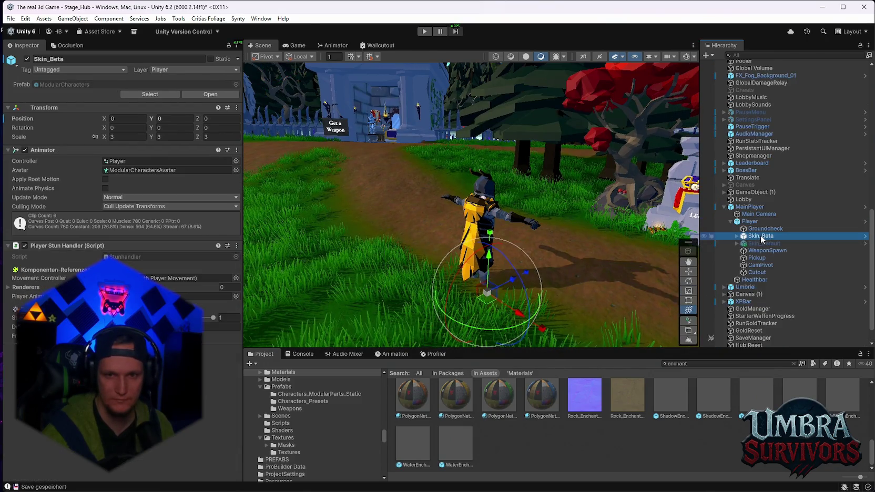
pyautogui.click(736, 236)
pyautogui.click(743, 244)
pyautogui.click(742, 245)
pyautogui.click(743, 244)
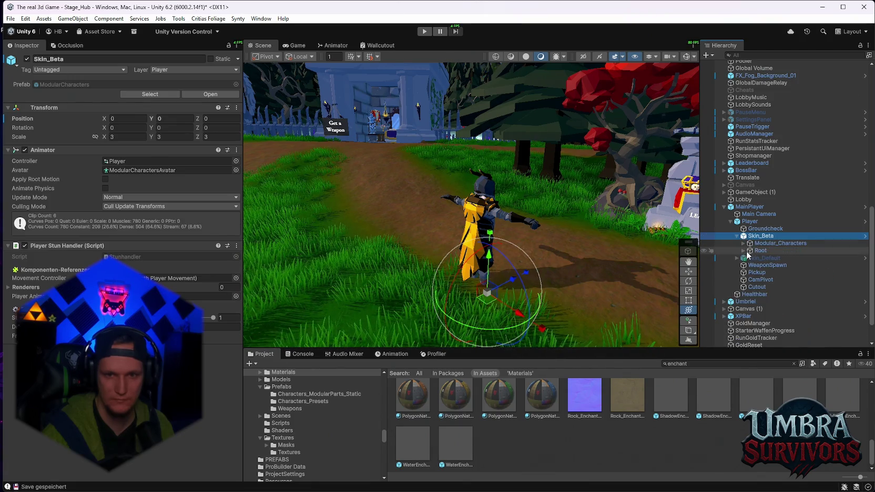
pyautogui.click(761, 251)
pyautogui.click(771, 243)
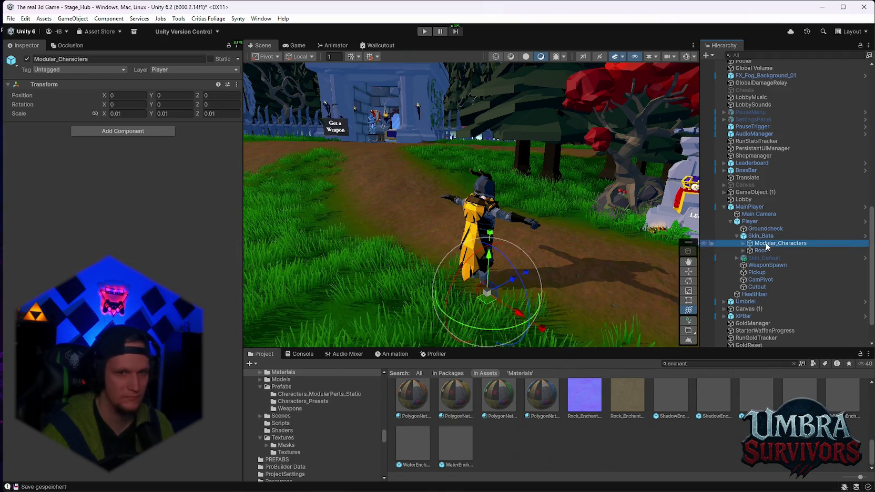
pyautogui.click(765, 237)
# Select Player and review its Weapon Inventory sockets, all set to Hand_R.
pyautogui.click(750, 221)
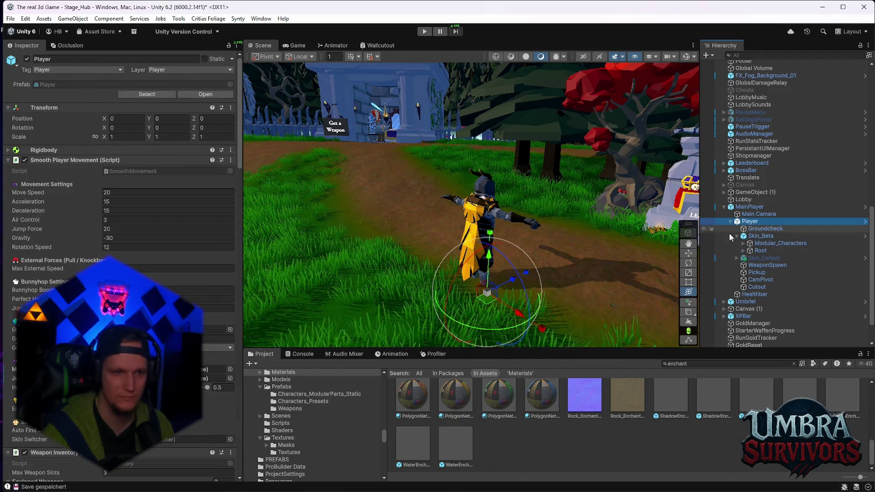
pyautogui.scroll(-3, 168, 284)
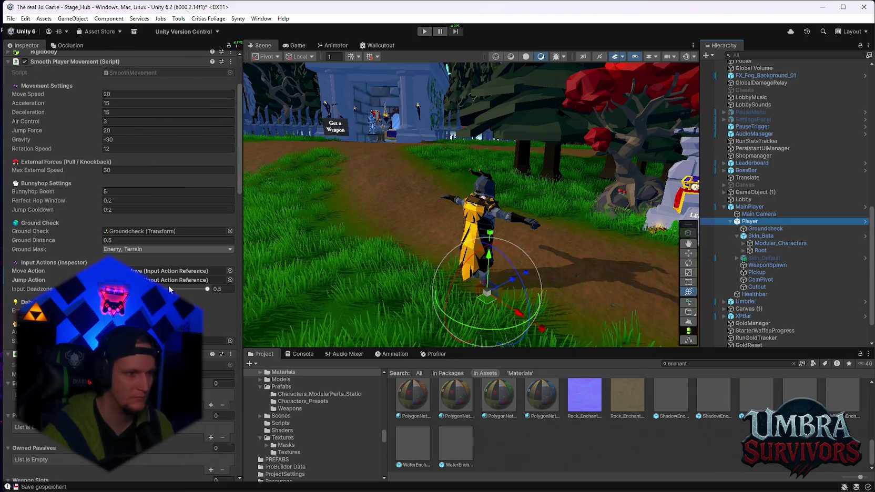
pyautogui.scroll(3, 168, 285)
pyautogui.scroll(-3, 169, 284)
pyautogui.scroll(-5, 168, 285)
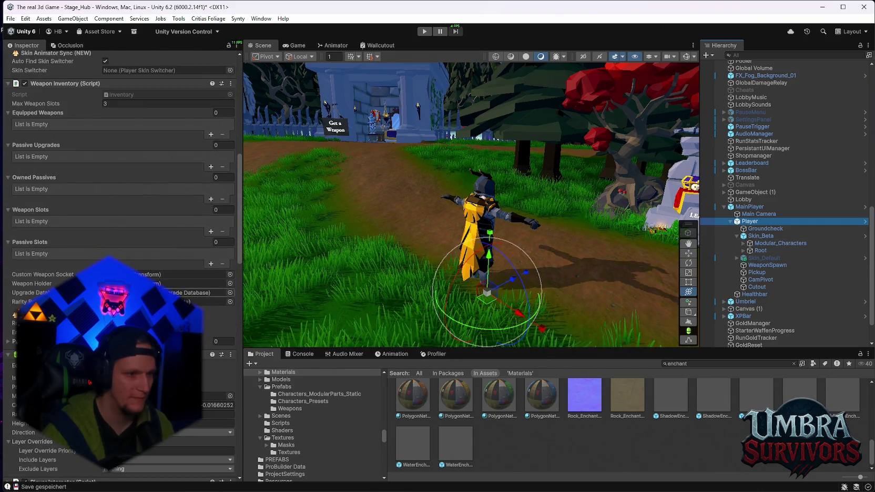
pyautogui.scroll(2, 168, 284)
pyautogui.scroll(-1, 168, 289)
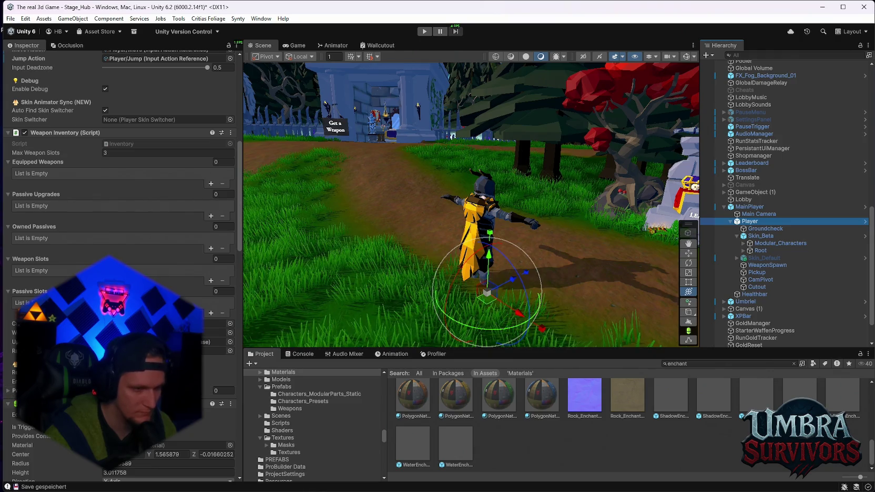
pyautogui.scroll(-5, 121, 236)
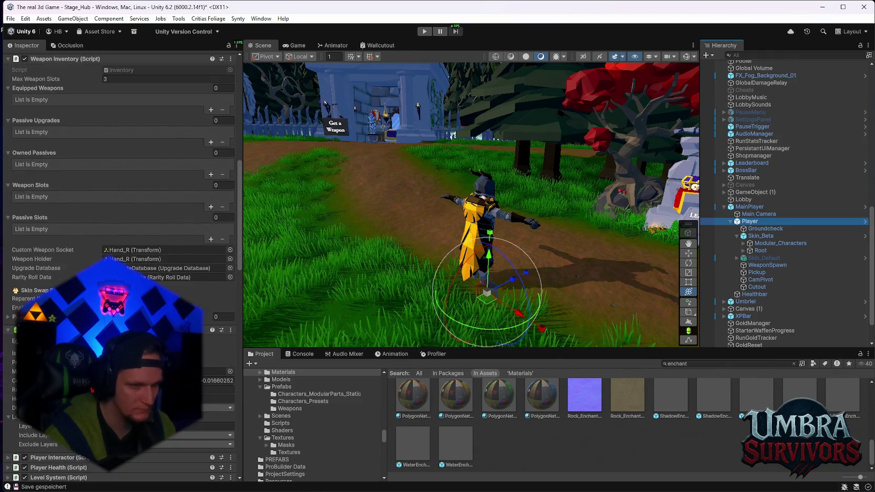
pyautogui.click(425, 32)
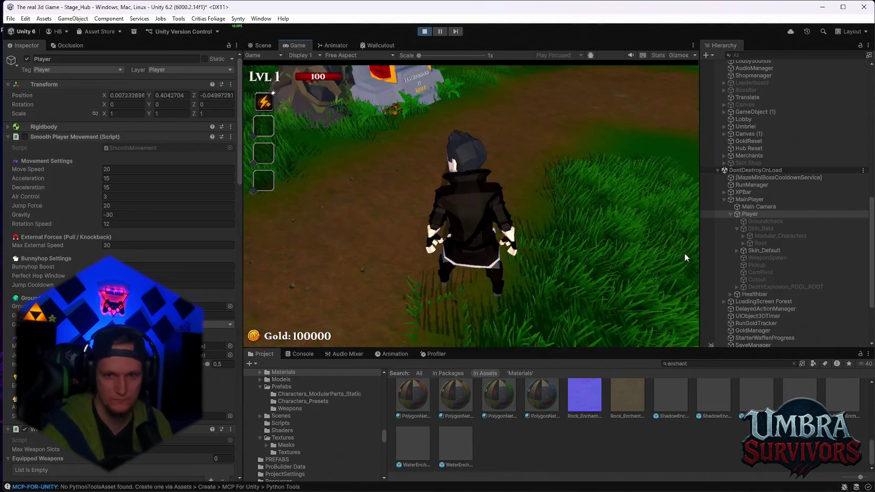
# Pause and resume the game, run through the iron gate into the hub, and reroll the cards.
pyautogui.press('Escape')
pyautogui.scroll(-10, 121, 211)
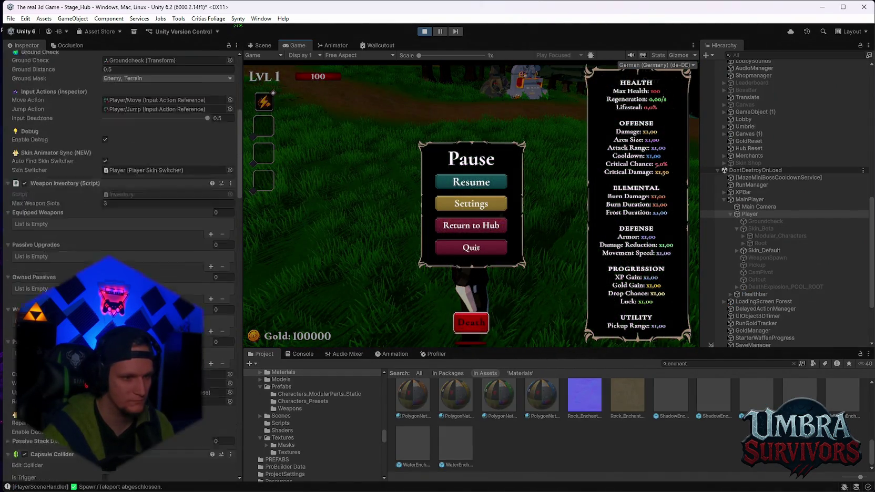
pyautogui.click(487, 183)
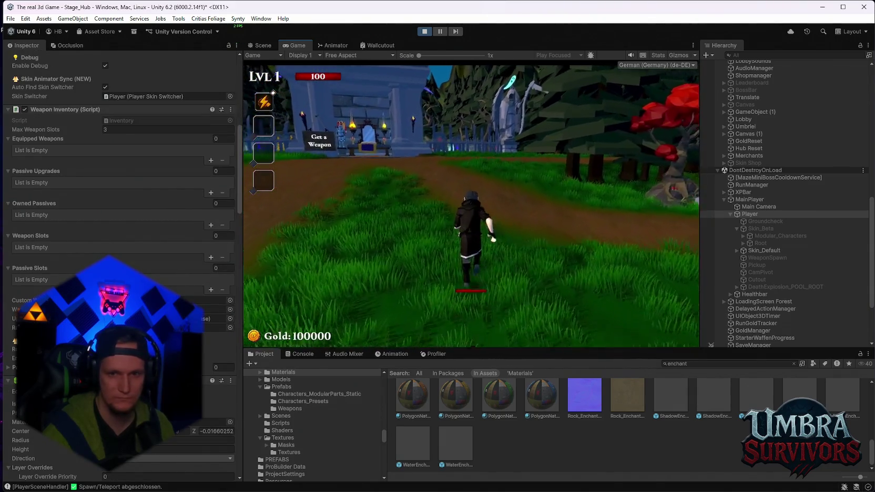
pyautogui.press('w')
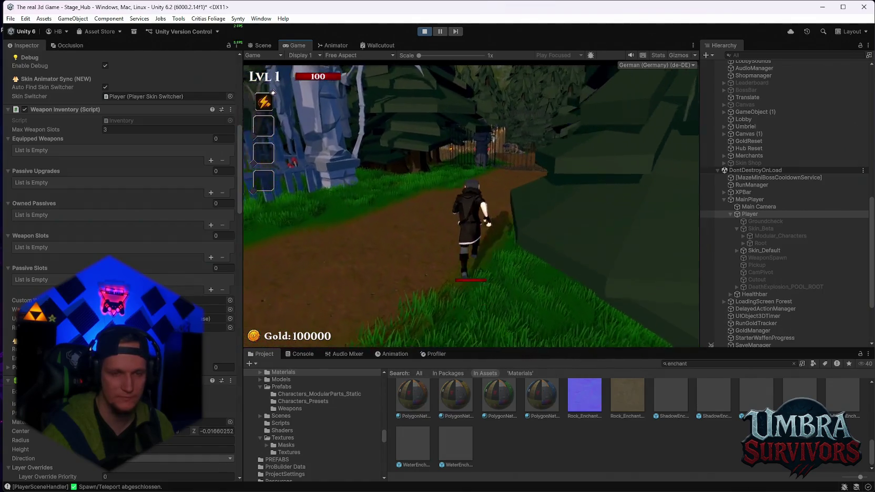
pyautogui.press('w')
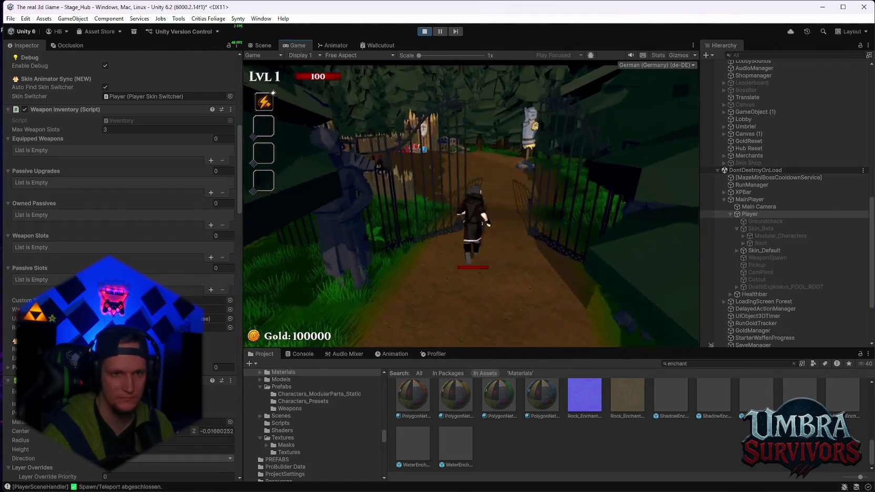
pyautogui.press('w')
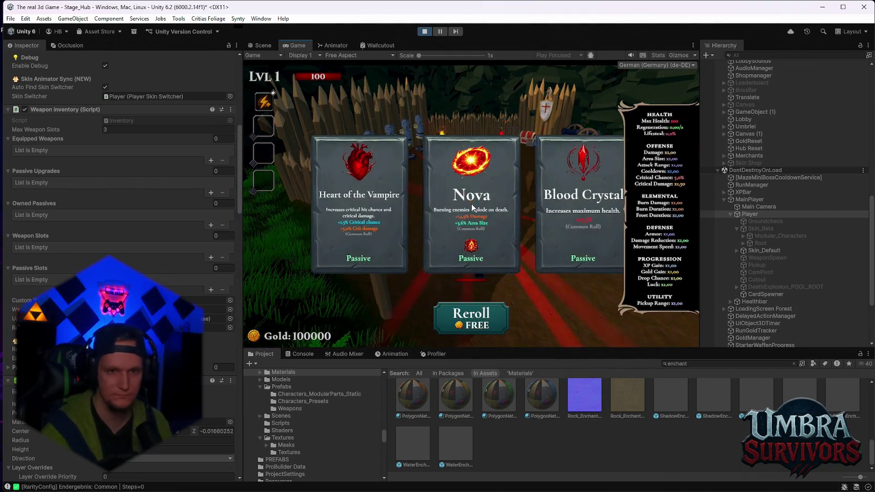
pyautogui.click(481, 316)
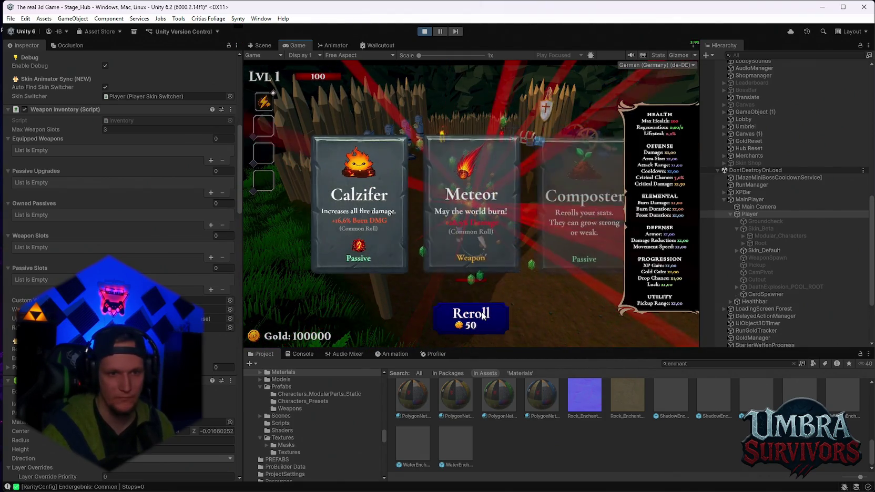
# Take the Meteor weapon card and walk across the dummy arena toward the iron gate.
pyautogui.click(478, 223)
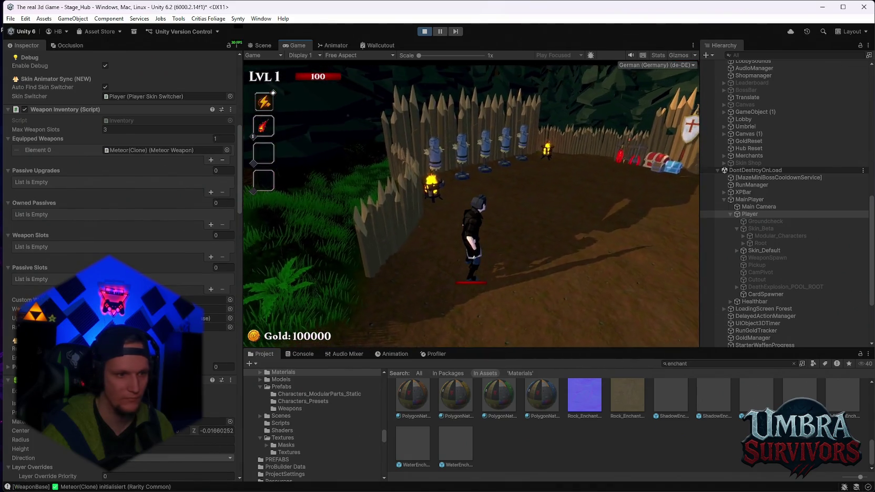
pyautogui.press('w')
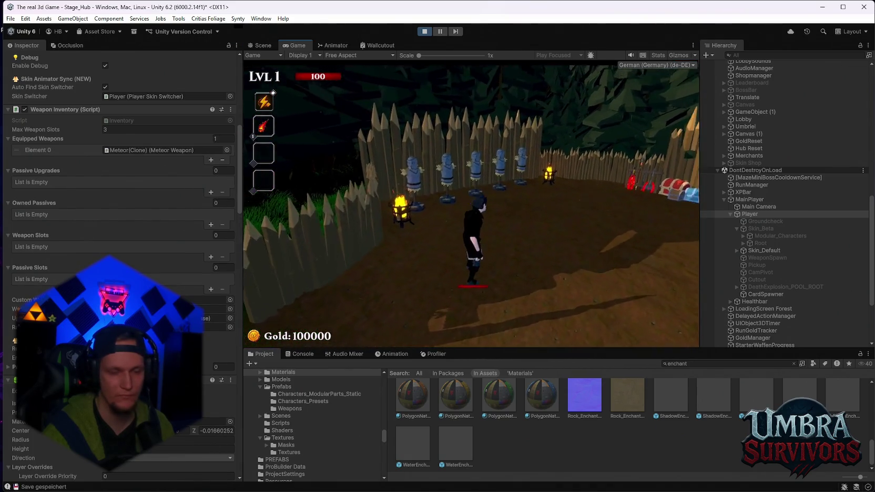
pyautogui.press('w')
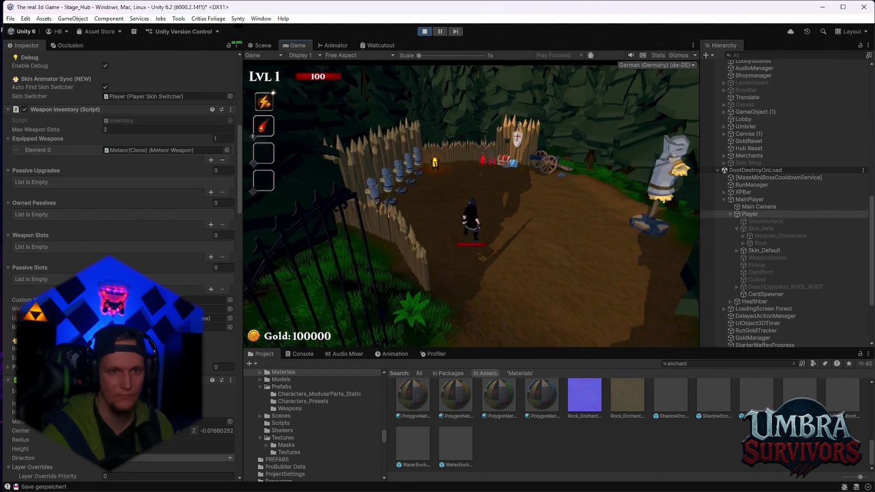
pyautogui.press('w')
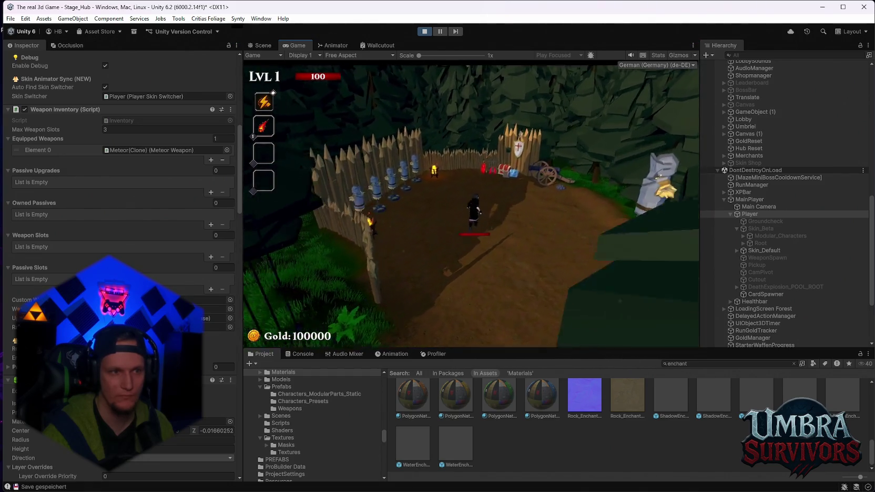
pyautogui.press('a')
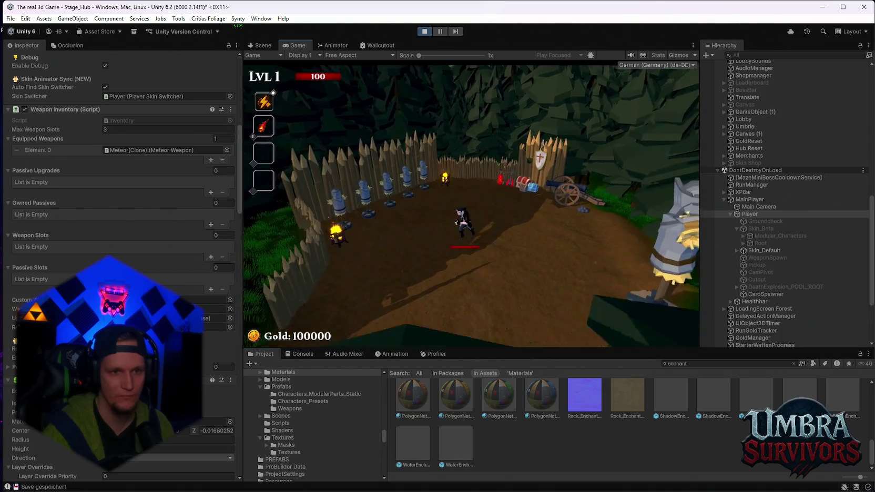
pyautogui.press('w')
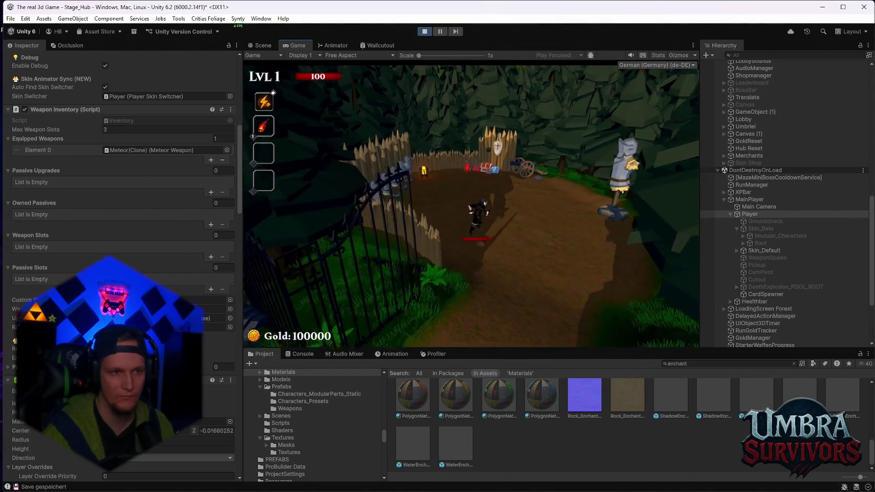
pyautogui.press('a')
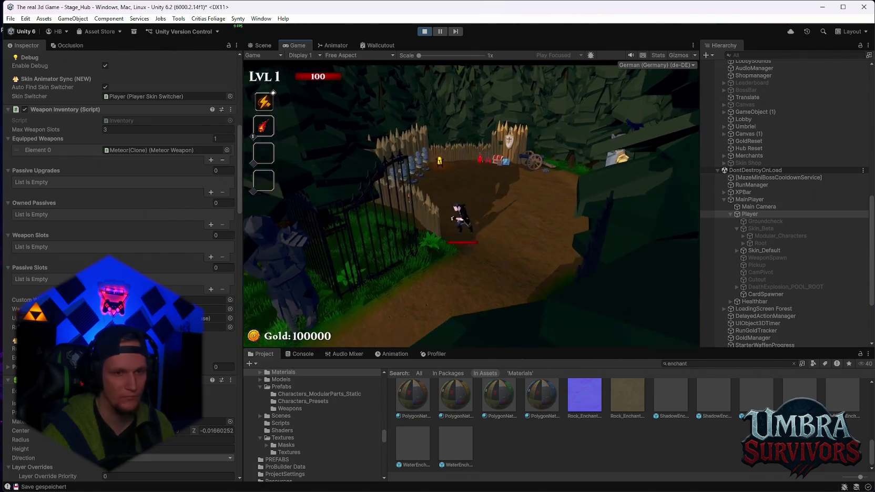
# Run up the forest path into the Get a Weapon shop and pick the Fire Staff.
pyautogui.press('w')
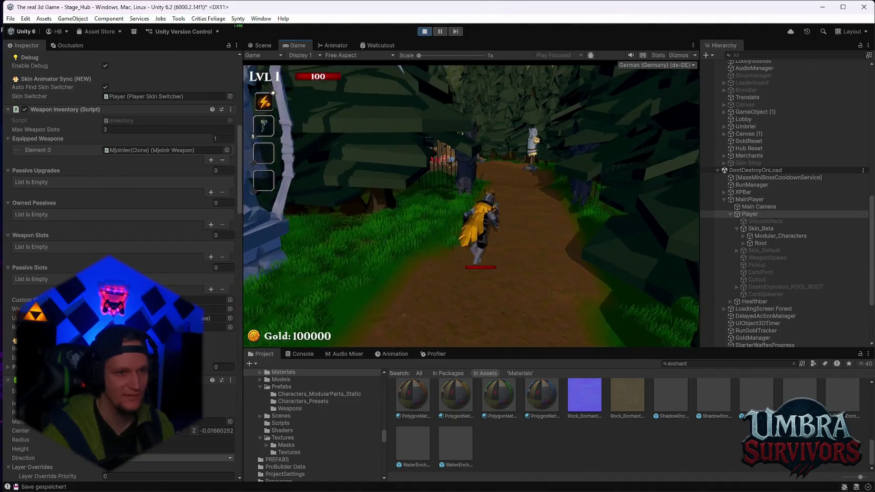
pyautogui.press('w')
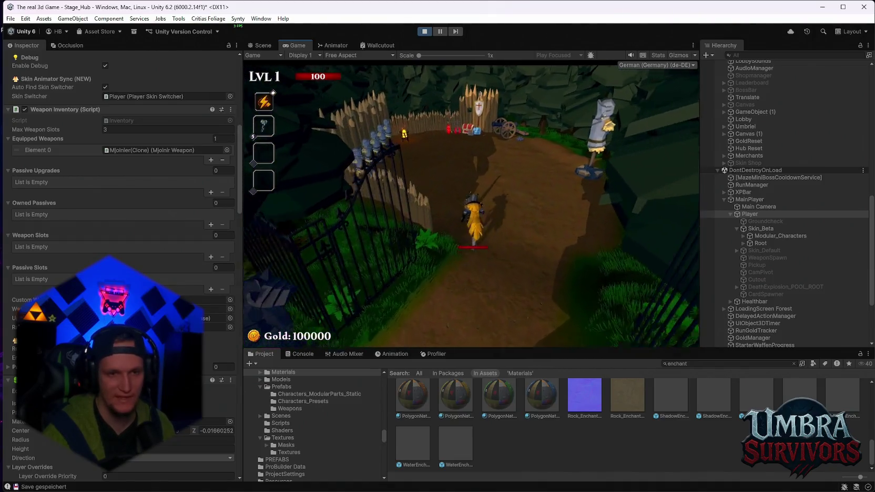
pyautogui.press('w')
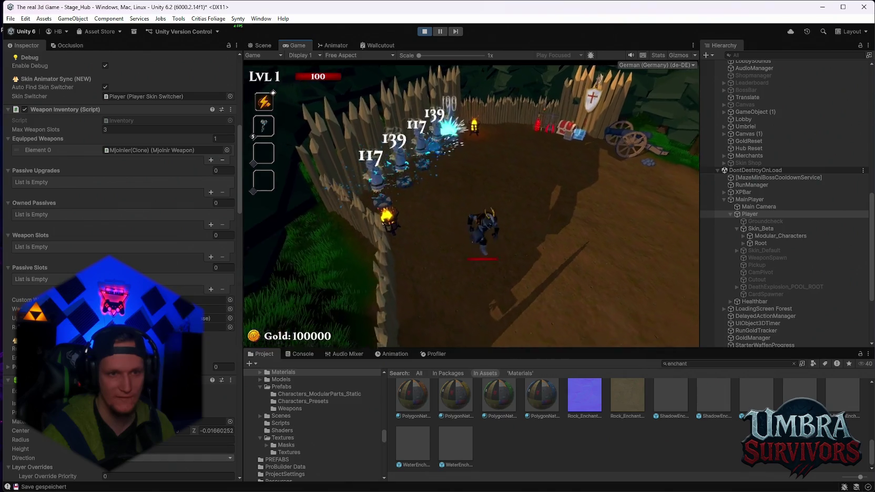
pyautogui.press('w')
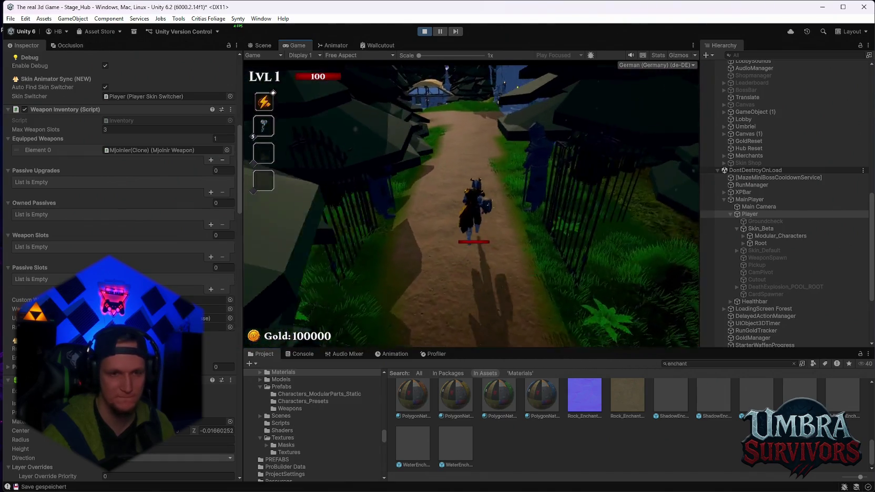
pyautogui.press('w')
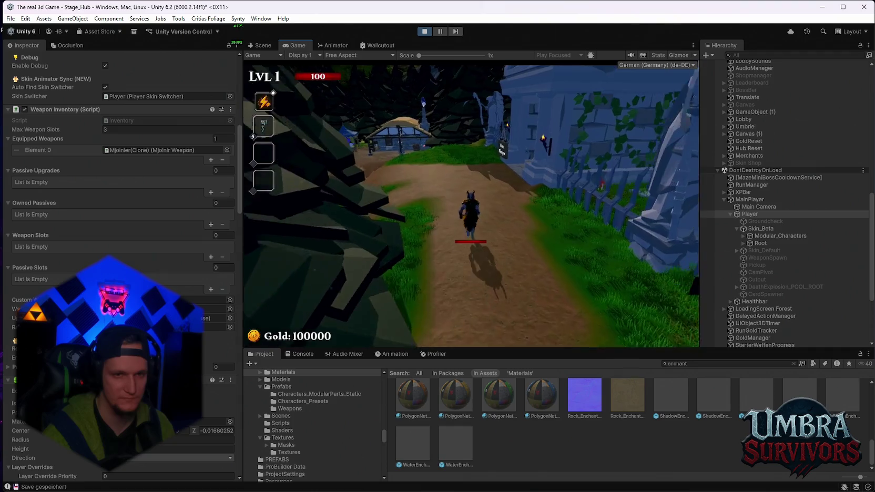
pyautogui.press('w')
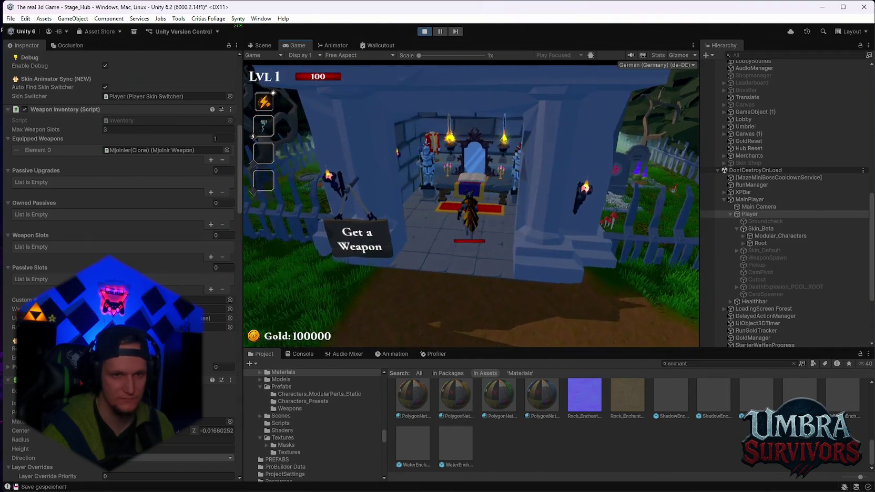
pyautogui.click(342, 140)
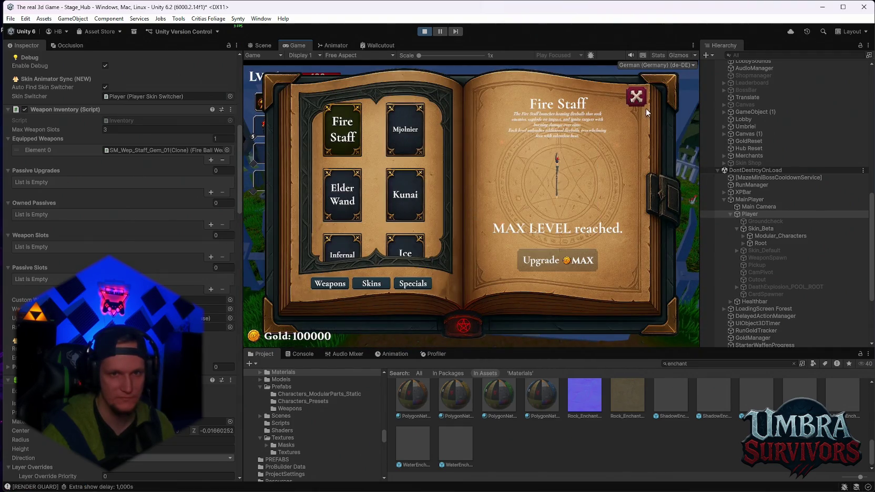
# Check the Fire Staff details and skins list, close the weapon book, leave the shop and pause.
pyautogui.click(638, 98)
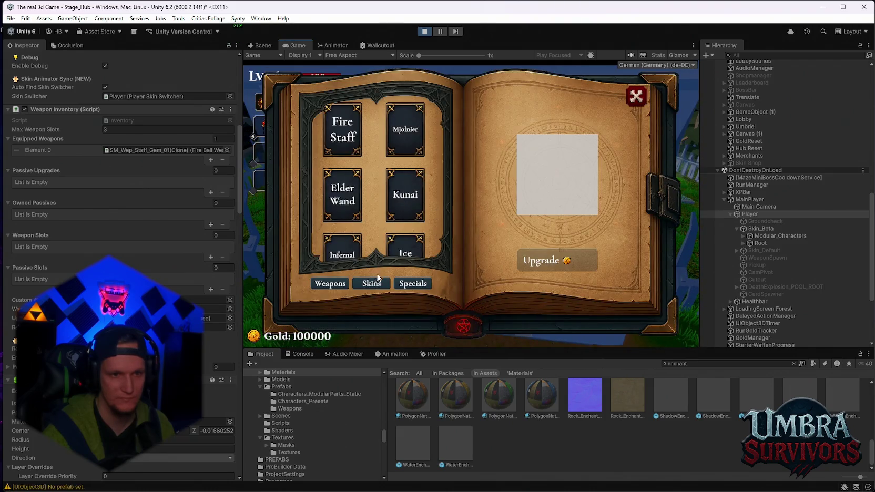
pyautogui.click(370, 284)
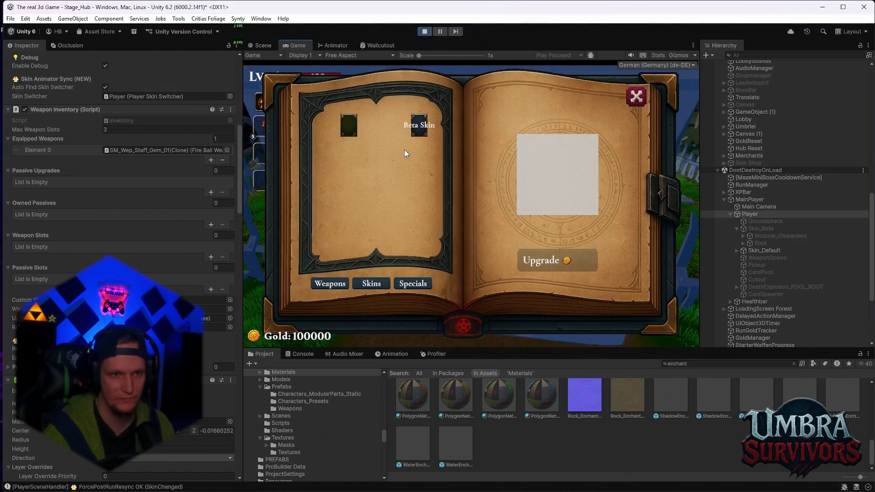
pyautogui.click(637, 97)
pyautogui.press('w')
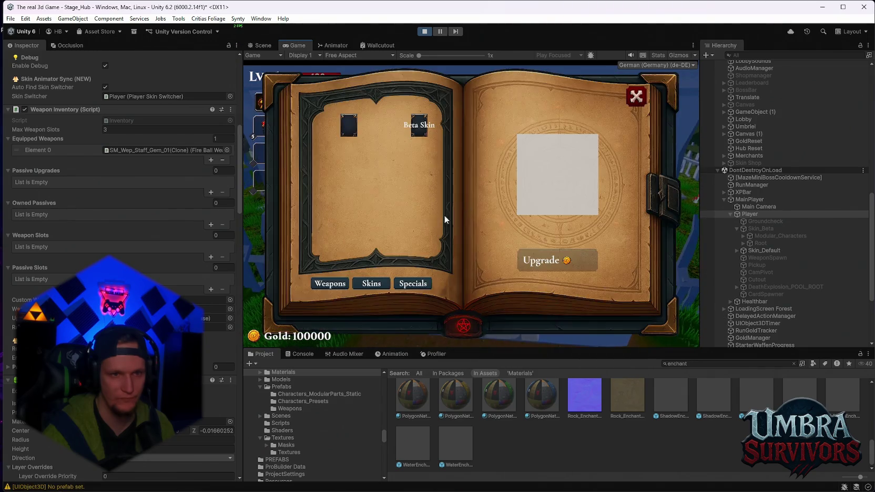
pyautogui.click(329, 283)
pyautogui.click(342, 129)
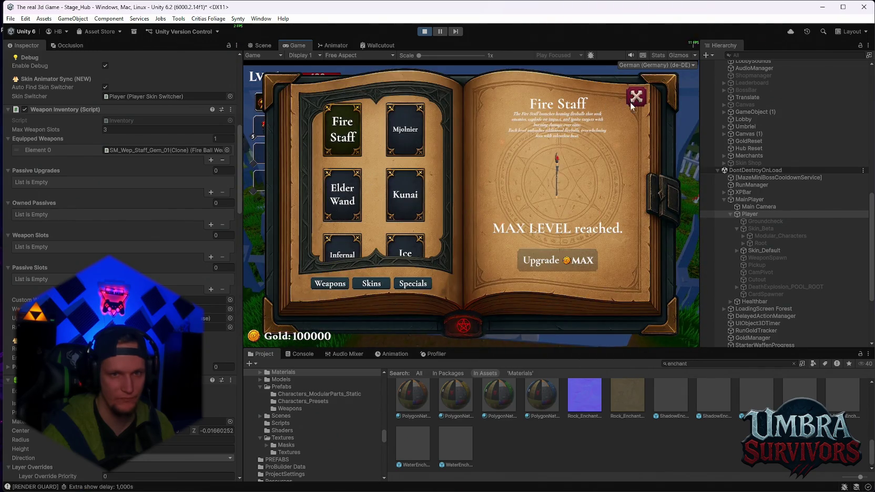
pyautogui.click(637, 98)
pyautogui.press('s')
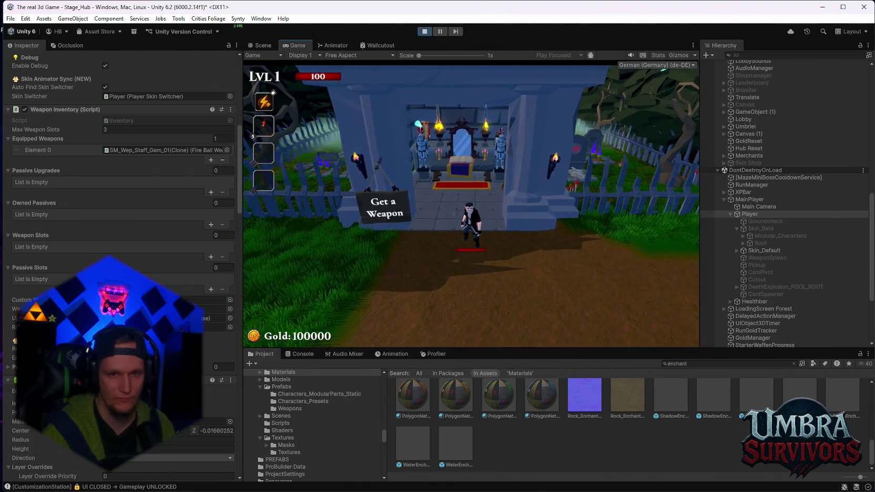
pyautogui.press('Escape')
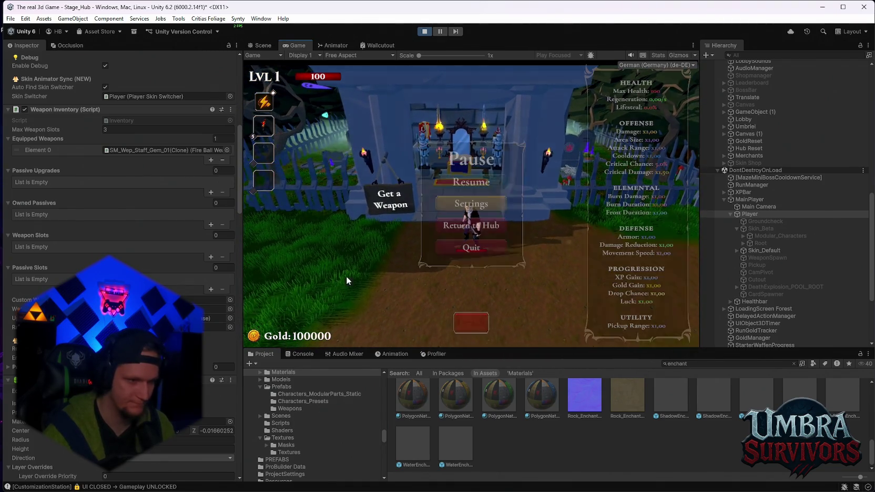
# Scroll the Inspector toward Player Preview Handler, briefly resuming and re-pausing the game.
pyautogui.scroll(-15, 158, 210)
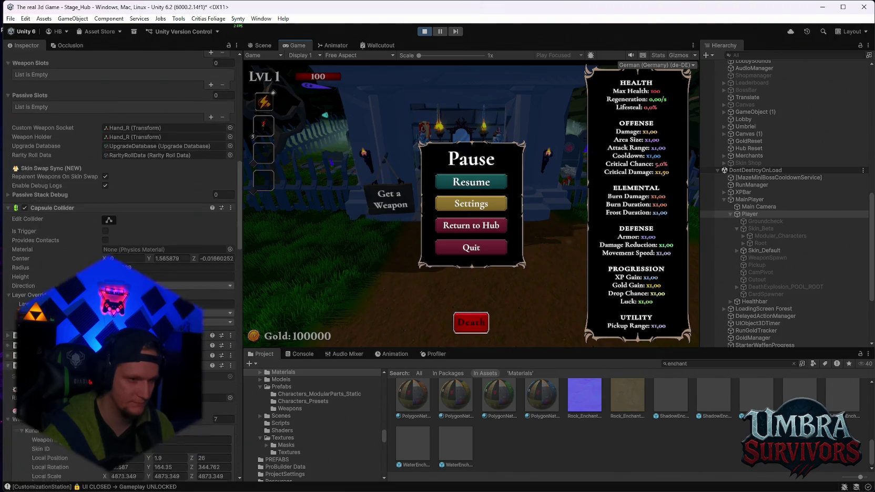
pyautogui.scroll(-2, 116, 215)
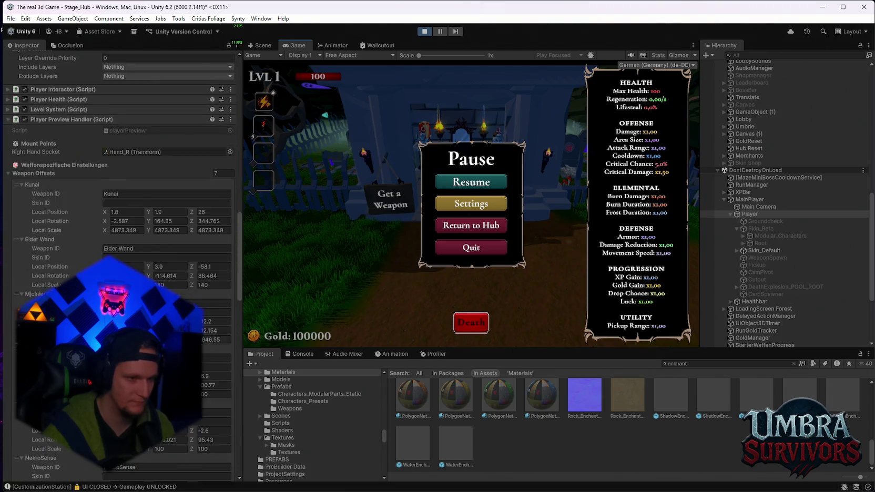
pyautogui.scroll(-5, 70, 272)
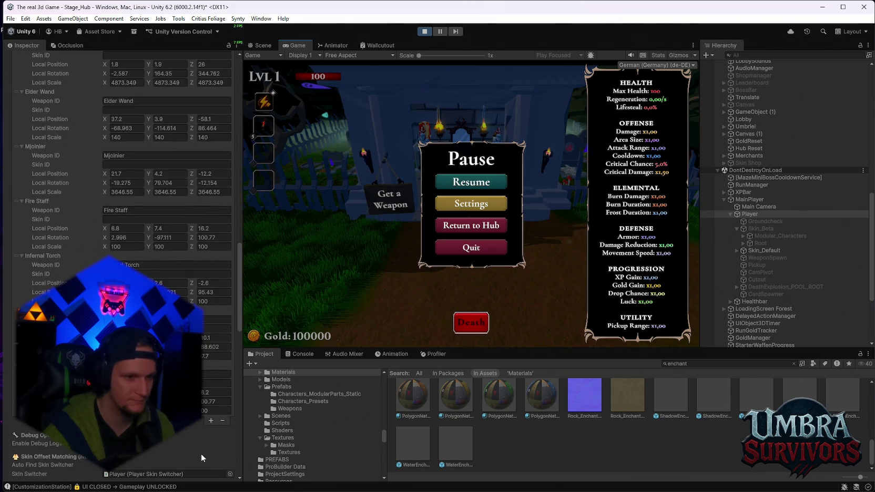
pyautogui.click(462, 181)
pyautogui.press('Escape')
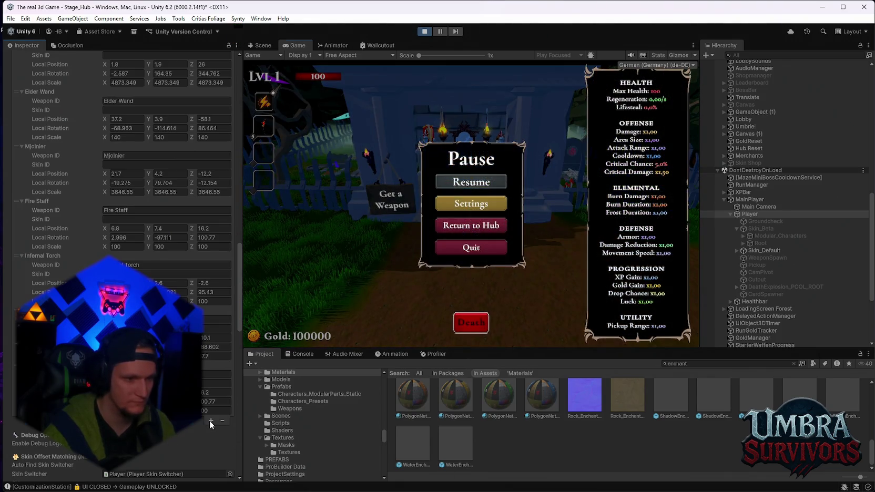
# Add and expand a new Weapon Offsets element, save, resume, and pick the Ice Wand.
pyautogui.click(210, 421)
pyautogui.click(22, 420)
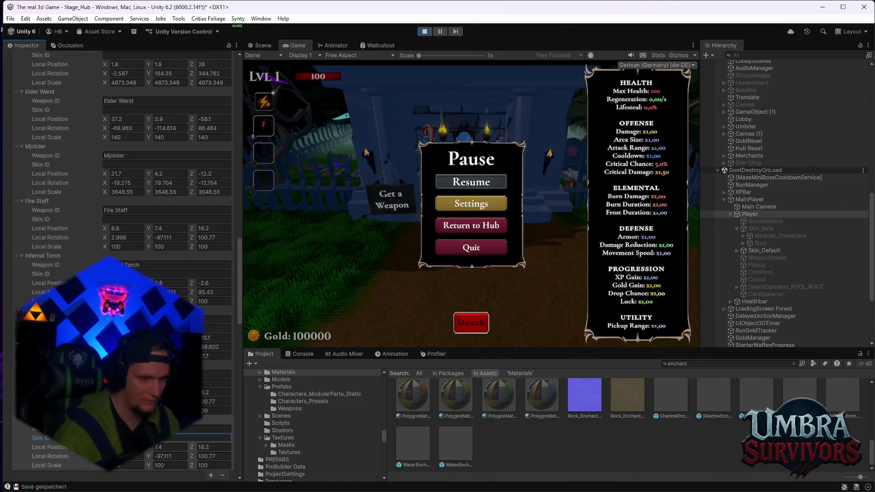
pyautogui.hotkey('ctrl', 's')
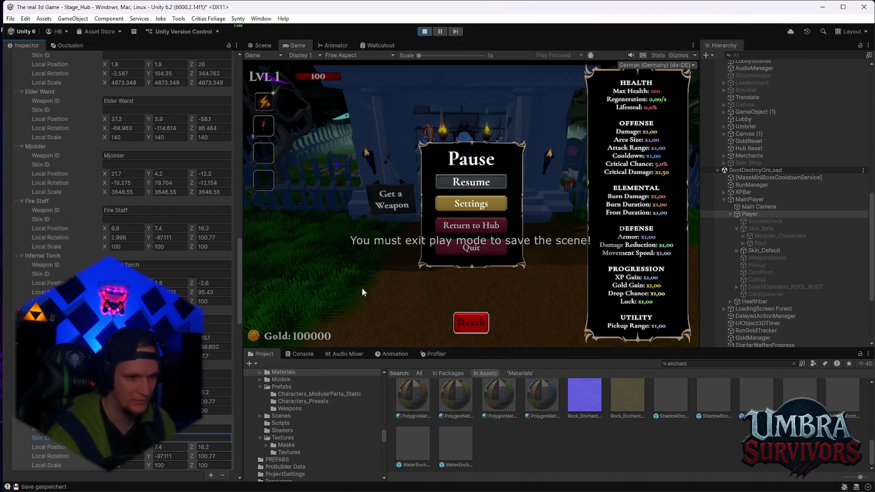
pyautogui.click(464, 181)
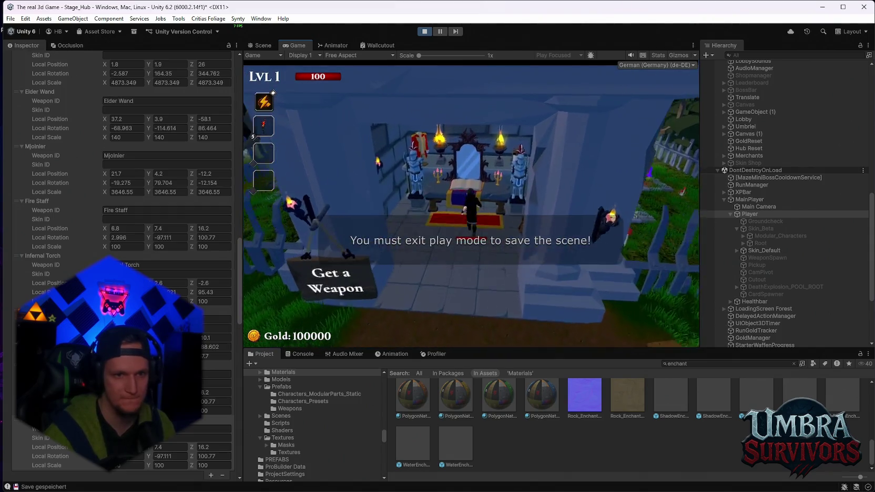
pyautogui.scroll(-2, 424, 211)
pyautogui.click(418, 225)
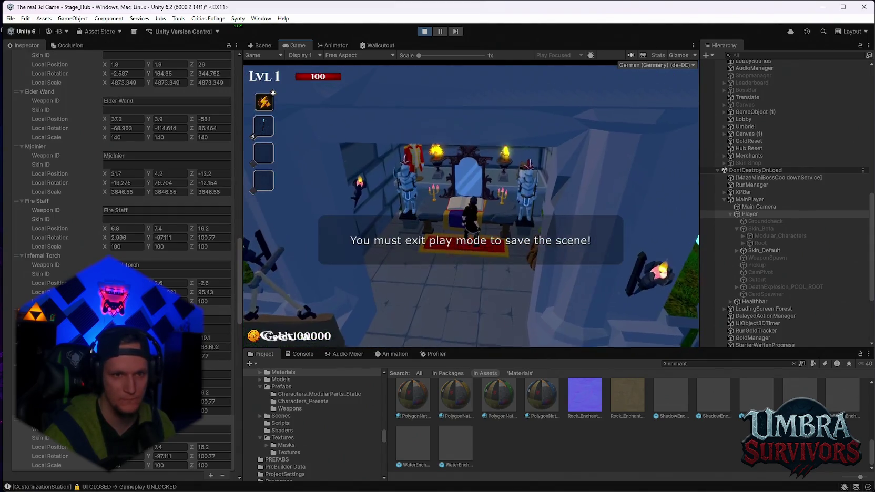
pyautogui.press('Escape')
# Walk to the shrine and select Mjolnier and the Elder Wand in the weapon book.
pyautogui.press('s')
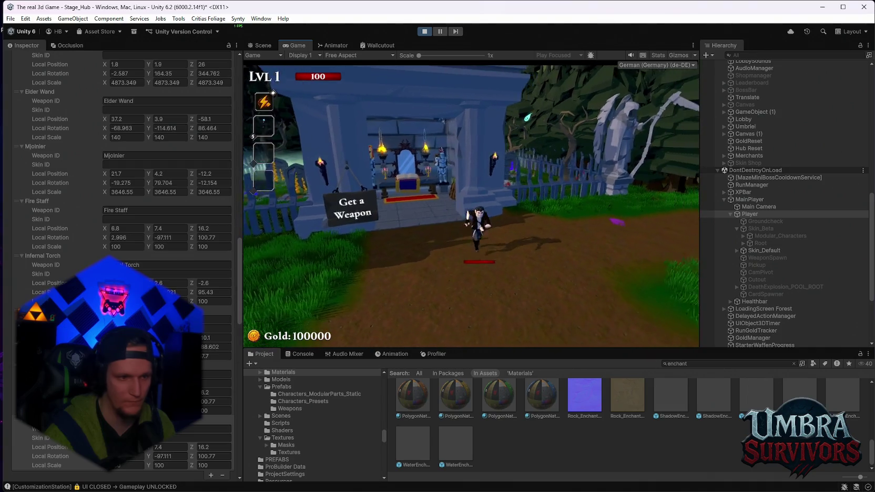
pyautogui.press('w')
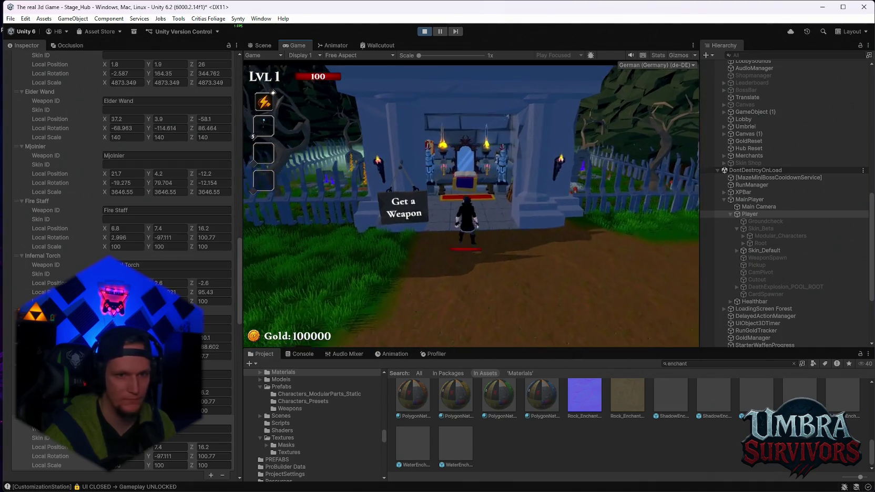
pyautogui.press('s')
pyautogui.press('w')
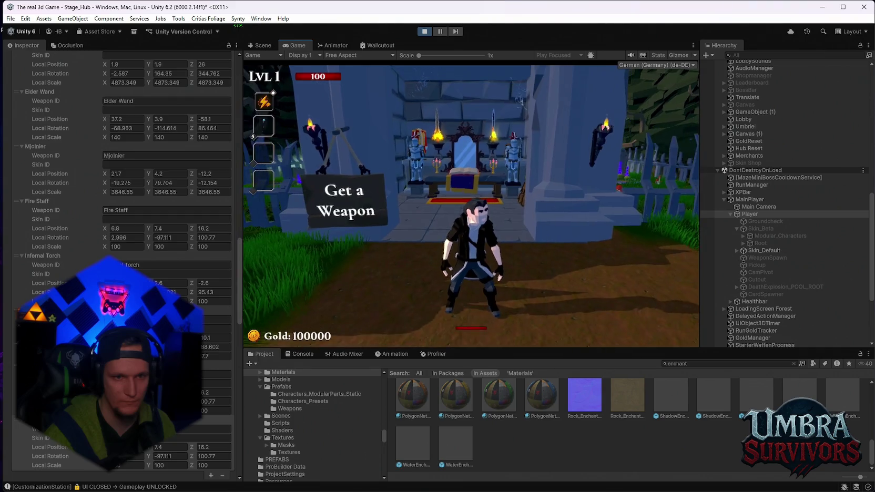
pyautogui.press('w')
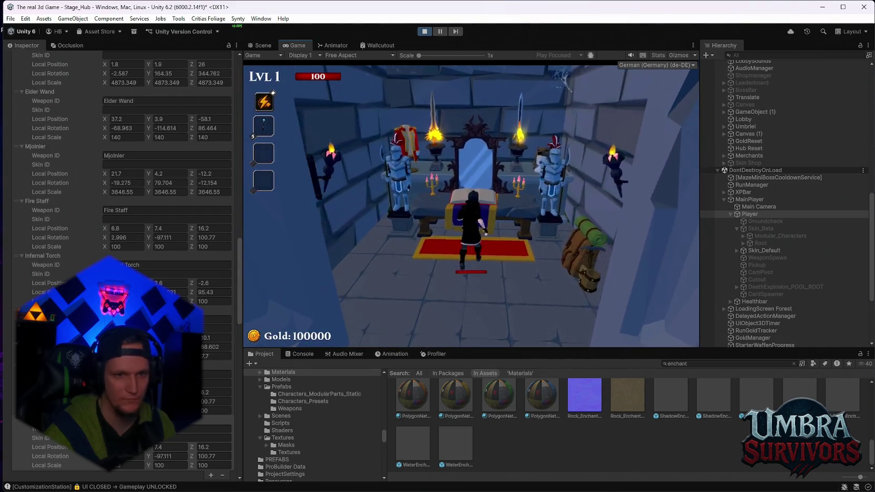
pyautogui.click(403, 148)
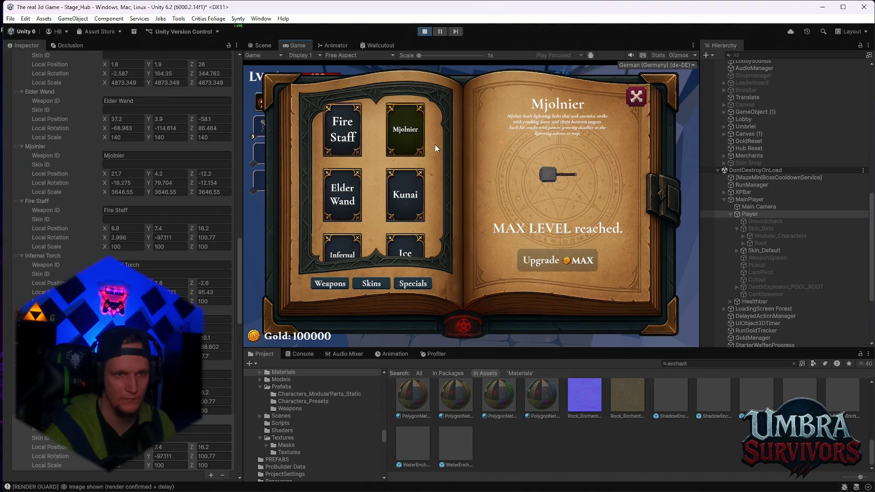
pyautogui.click(637, 96)
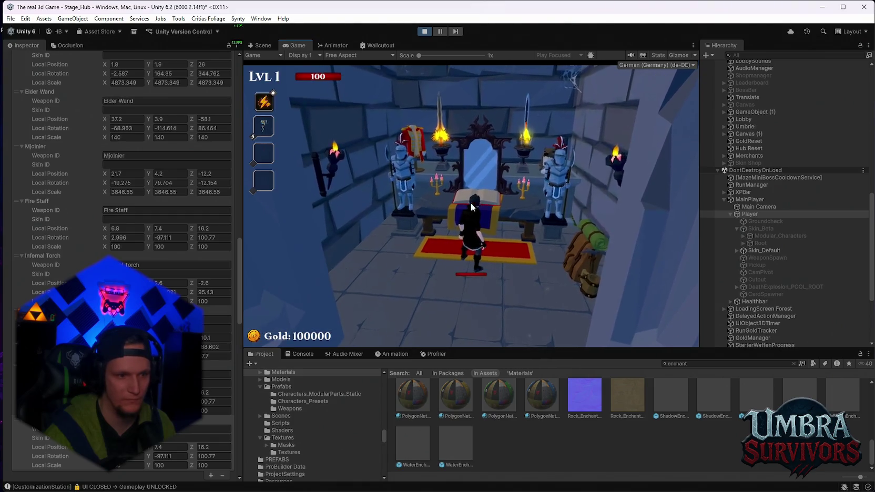
pyautogui.click(341, 206)
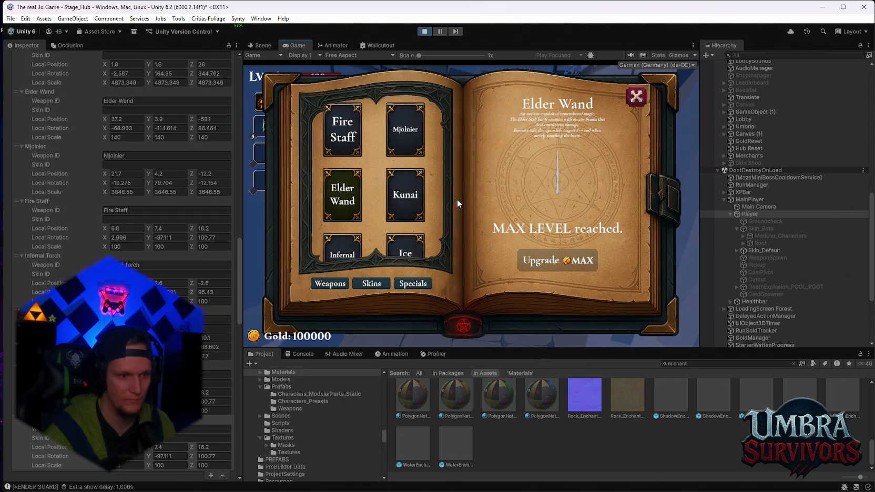
pyautogui.press('Escape')
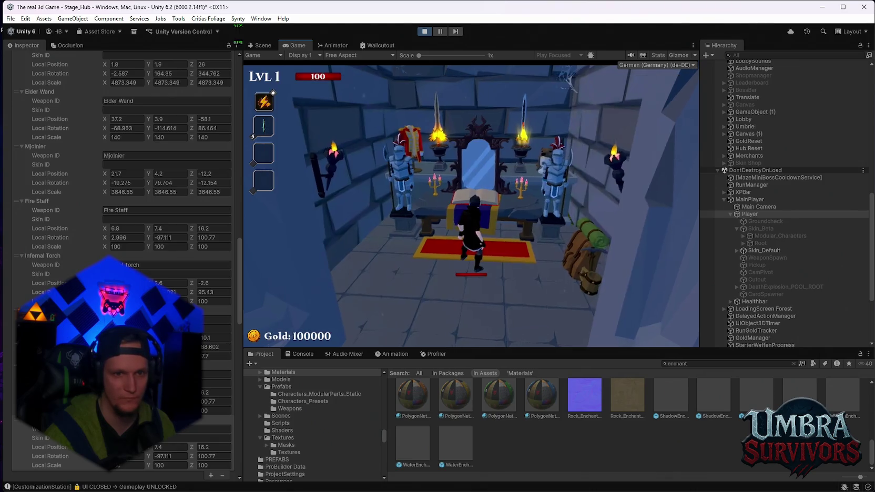
# Reopen the weapon book, apply the Beta Skin from the skins page, and close it.
pyautogui.press('s')
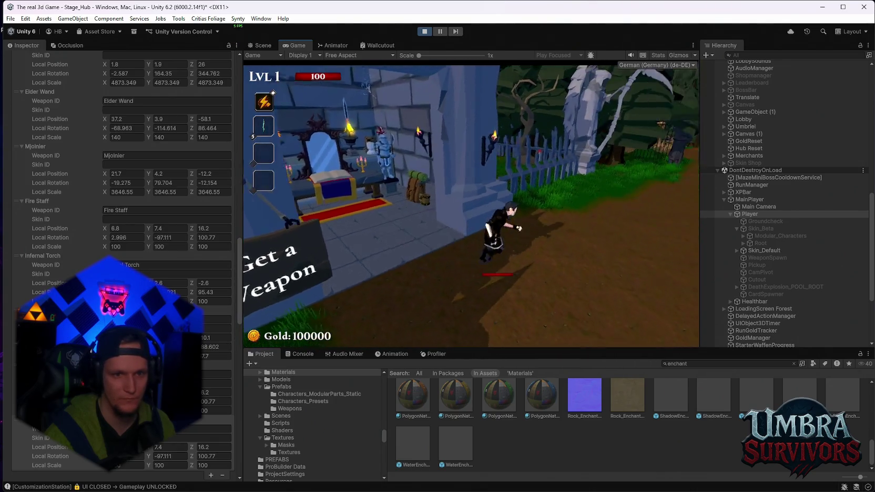
pyautogui.press('w')
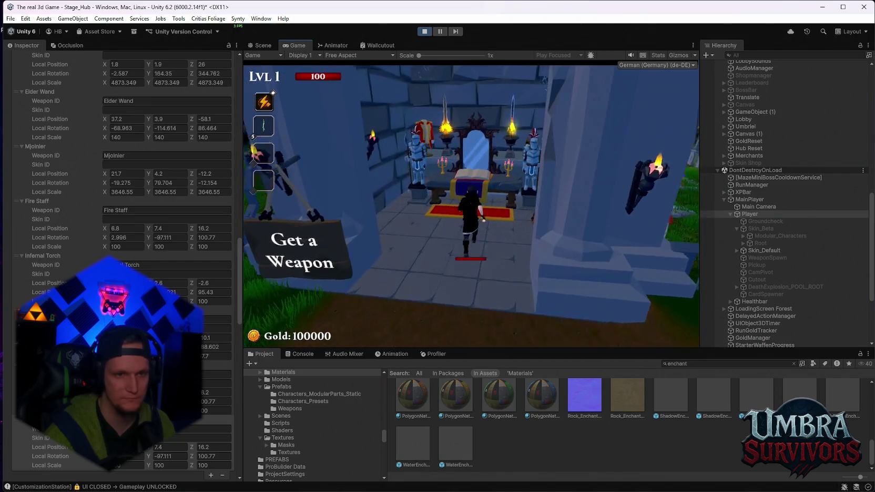
pyautogui.press('e')
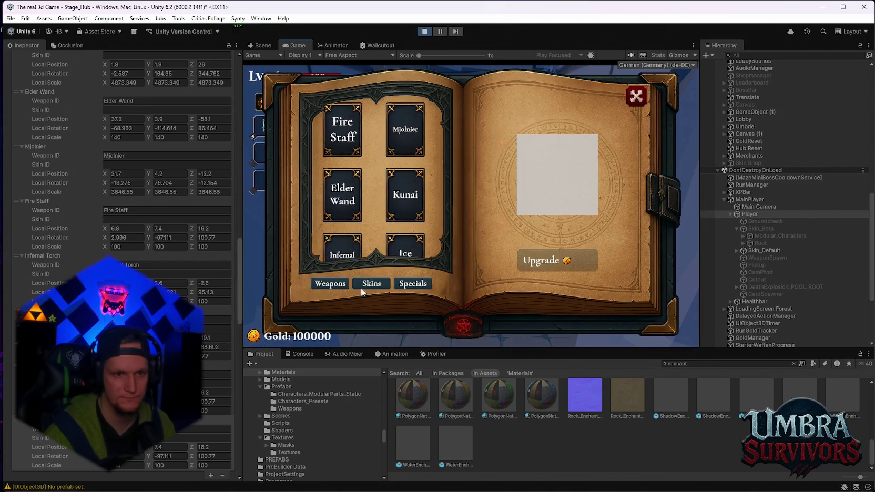
pyautogui.click(361, 286)
pyautogui.click(330, 284)
pyautogui.click(407, 132)
pyautogui.press('Escape')
# Run from the weapon room past the camp, arena and village into the dark portal to load Stage_Forest.
pyautogui.press('w')
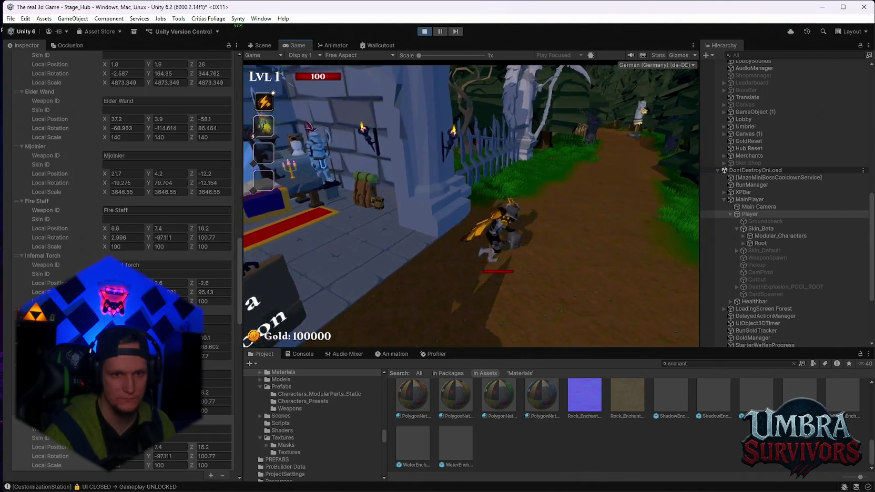
pyautogui.press('w')
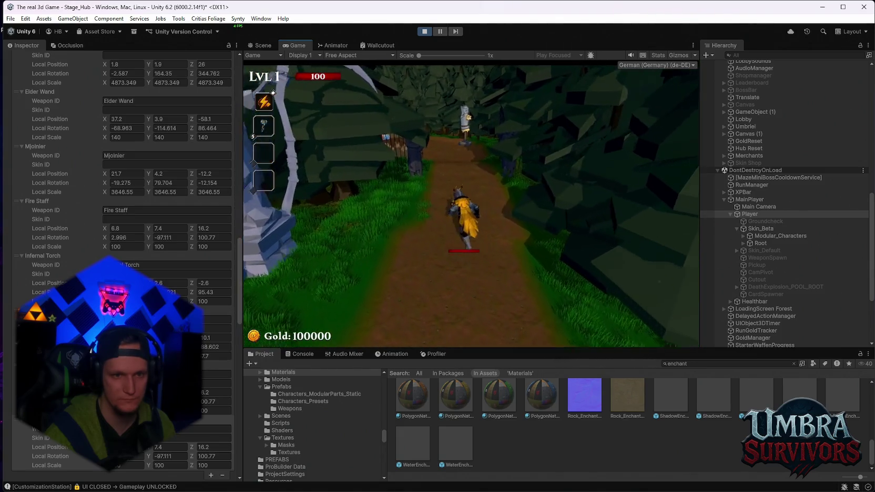
pyautogui.press('w')
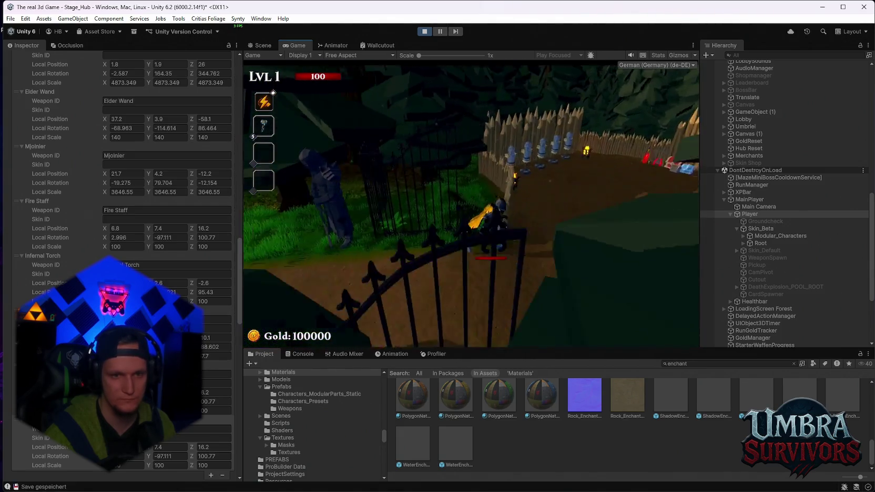
pyautogui.press('w')
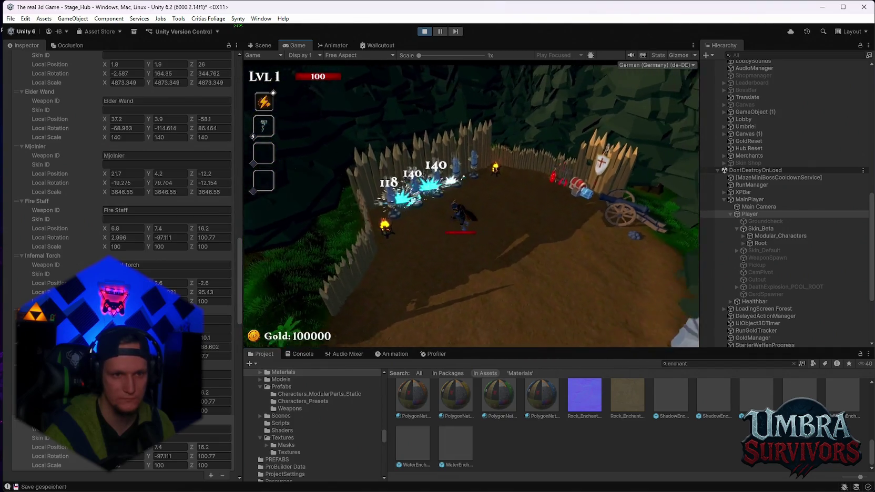
pyautogui.press('w')
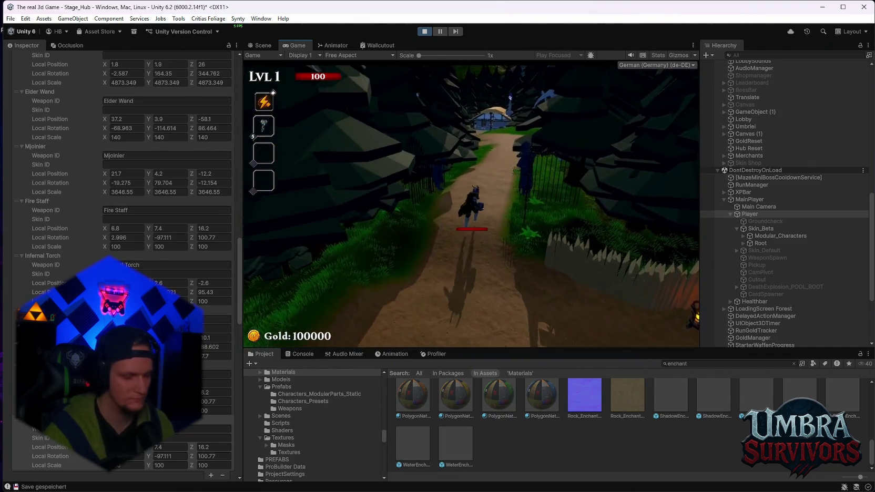
pyautogui.press('w')
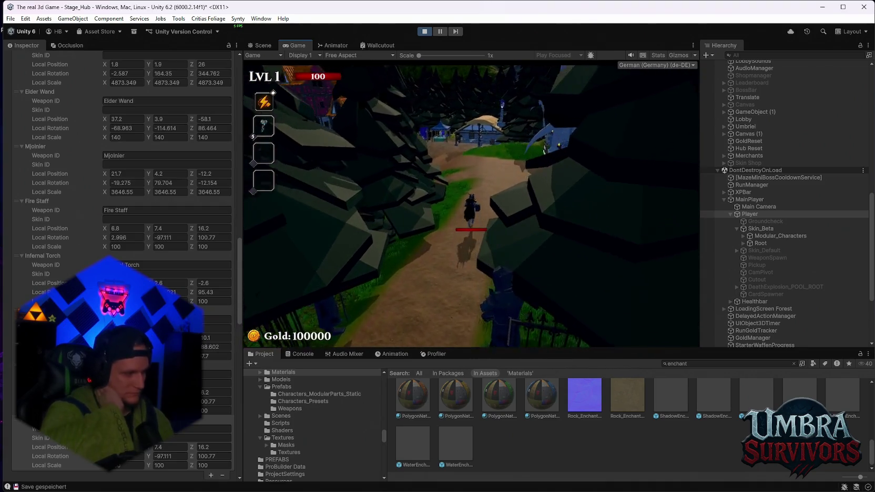
pyautogui.press('w')
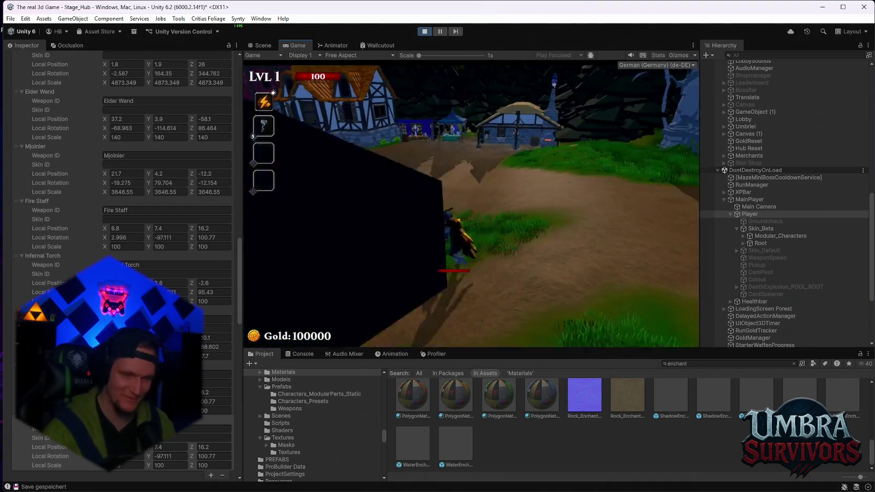
pyautogui.press('w')
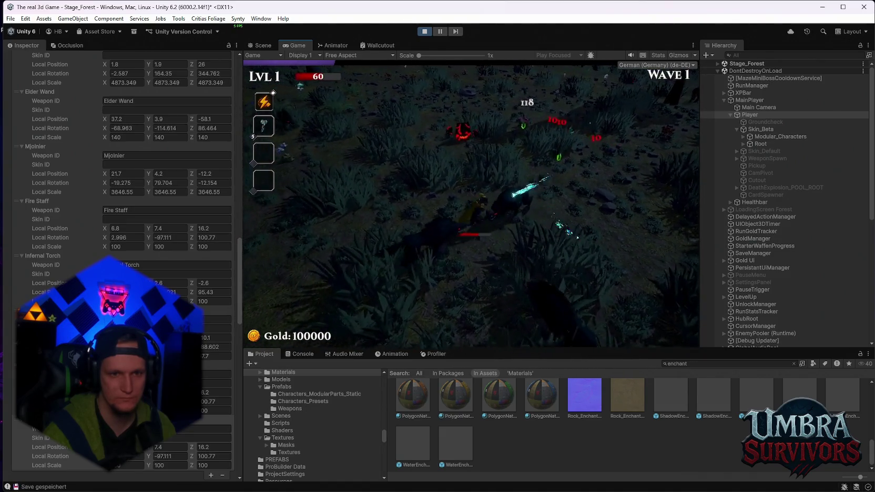
# Fight through the forest, take the Meteor upgrade, then pause and return to the hub.
pyautogui.press('space')
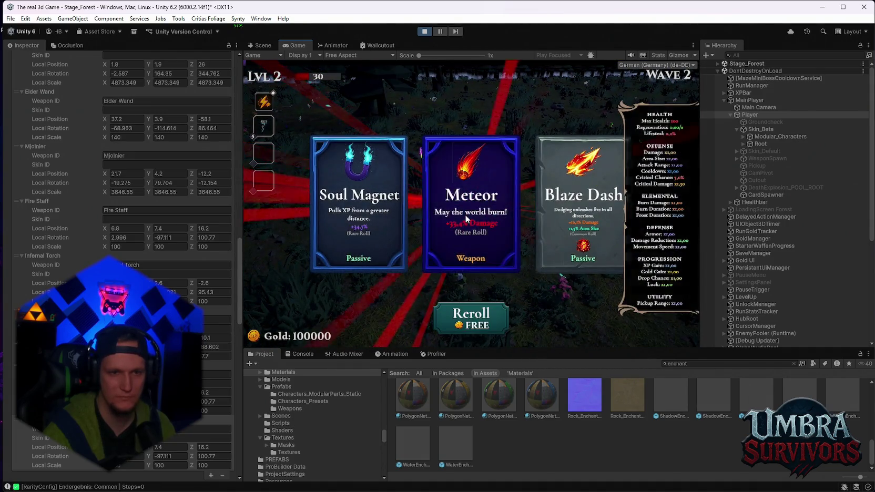
pyautogui.click(465, 214)
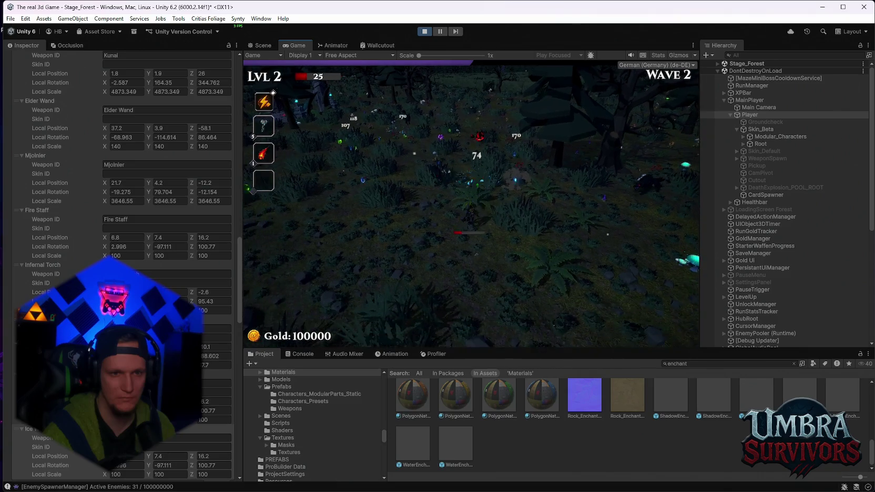
pyautogui.press('Escape')
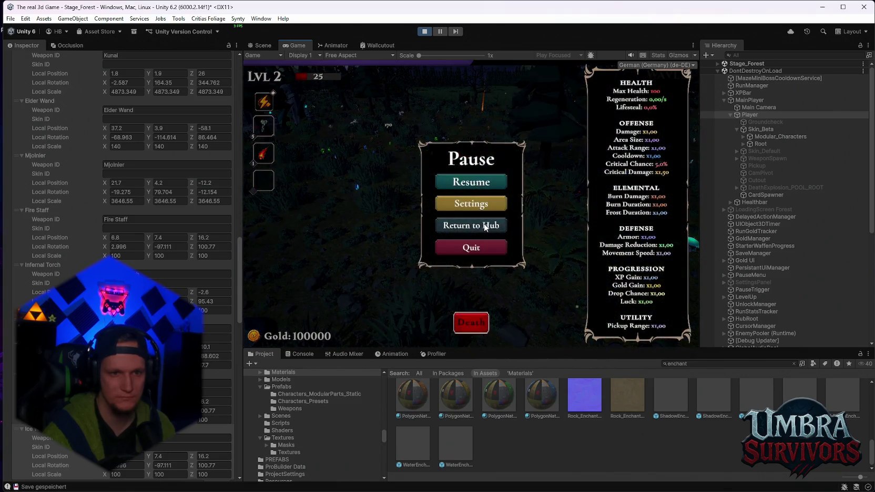
pyautogui.click(469, 225)
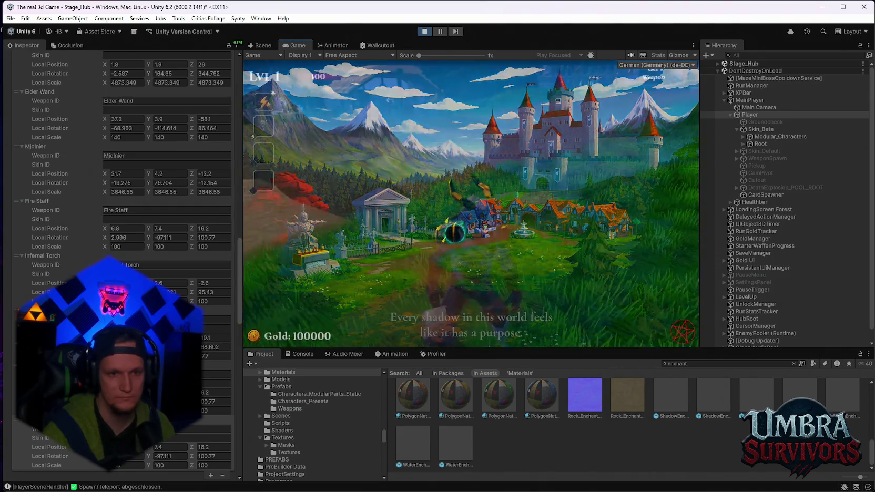
# Run to the Get a Weapon shrine and briefly open and close its weapon book.
pyautogui.press('w')
pyautogui.press('w')
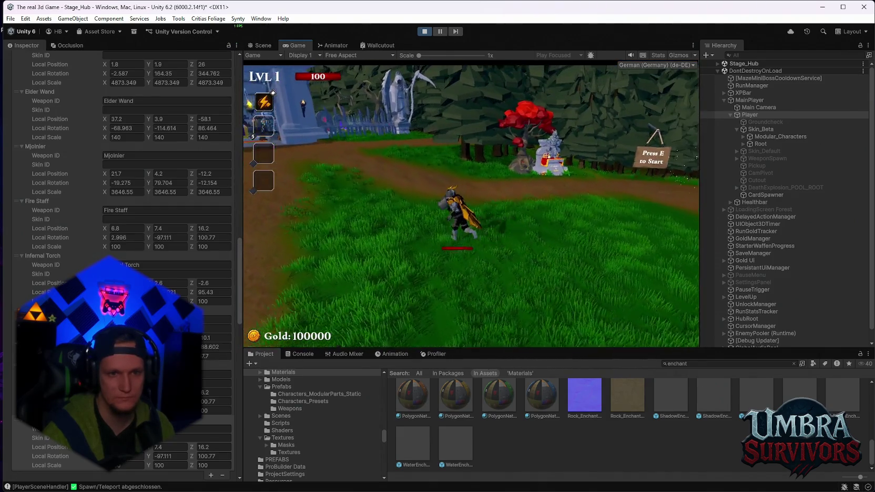
pyautogui.press('w')
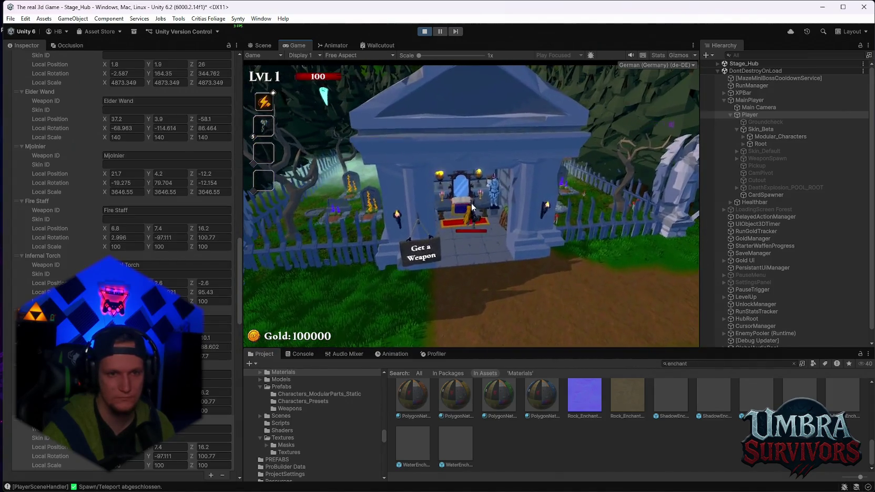
pyautogui.press('e')
pyautogui.press('Escape')
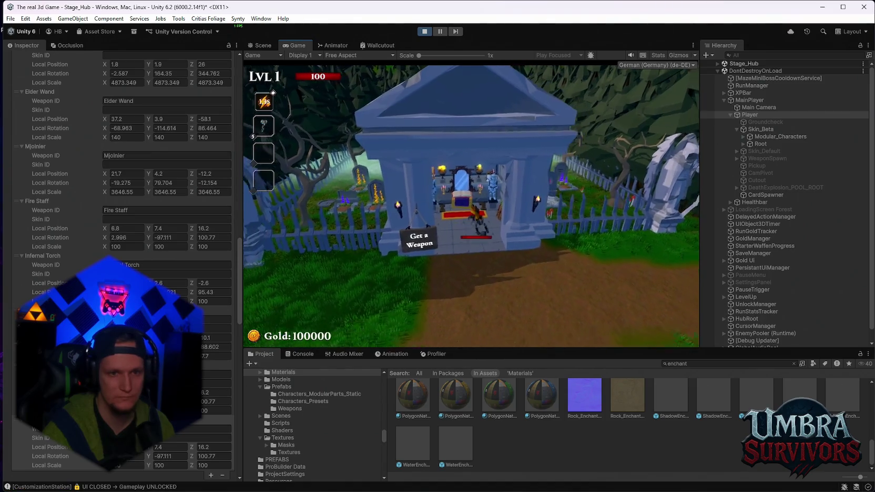
# Walk through the fenced courtyard toward the village house, pause, and stop play mode.
pyautogui.press('s')
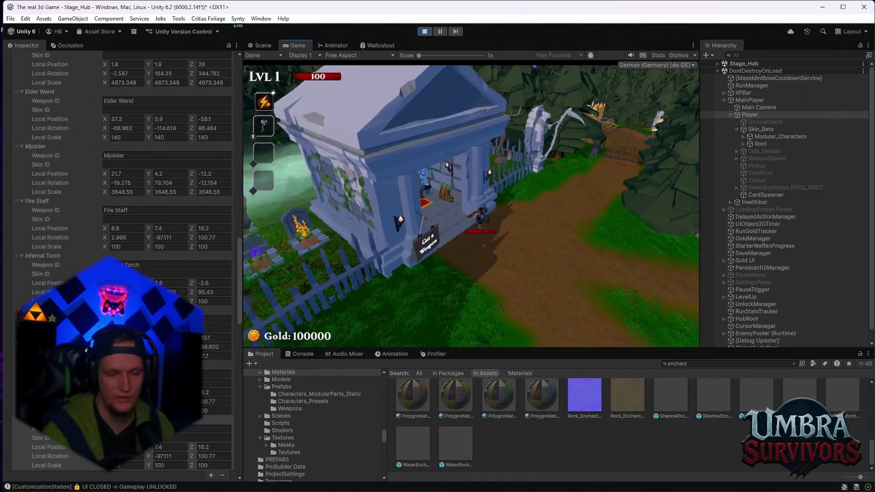
pyautogui.press('w')
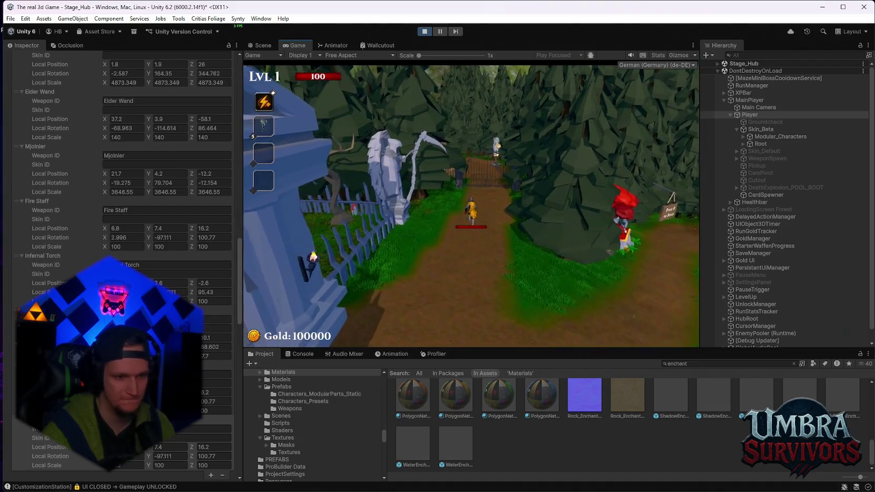
pyautogui.press('w')
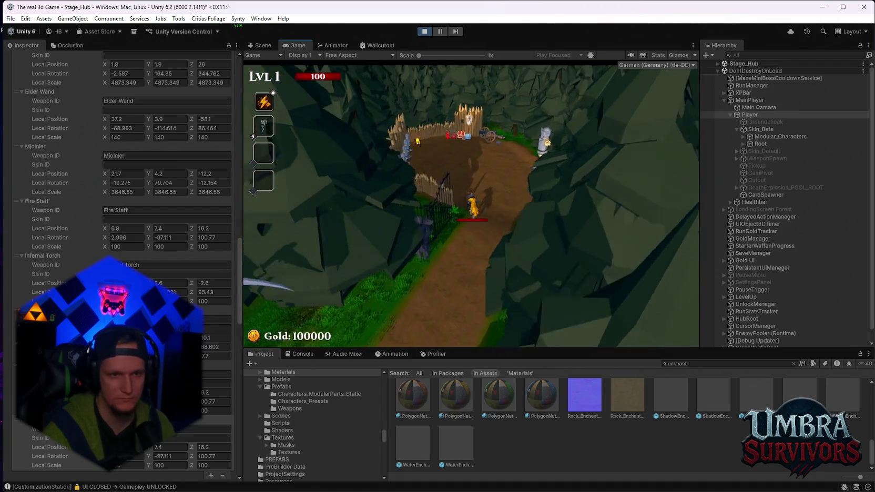
pyautogui.press('s')
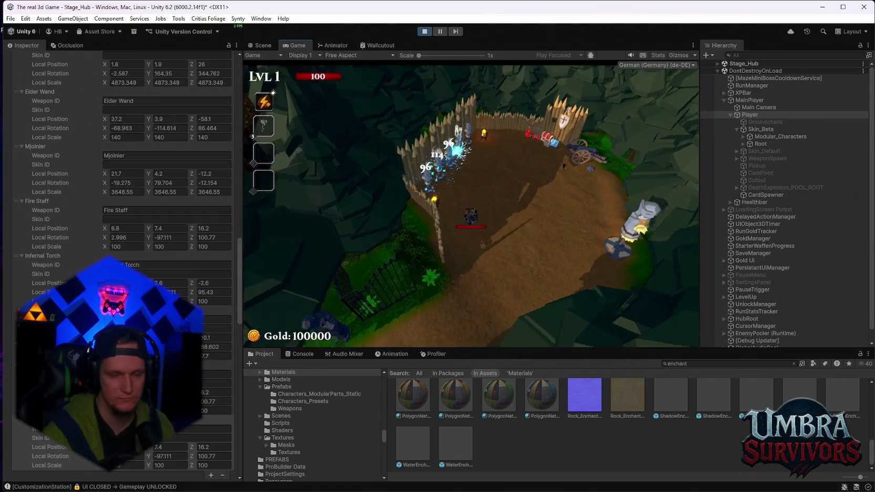
pyautogui.press('w')
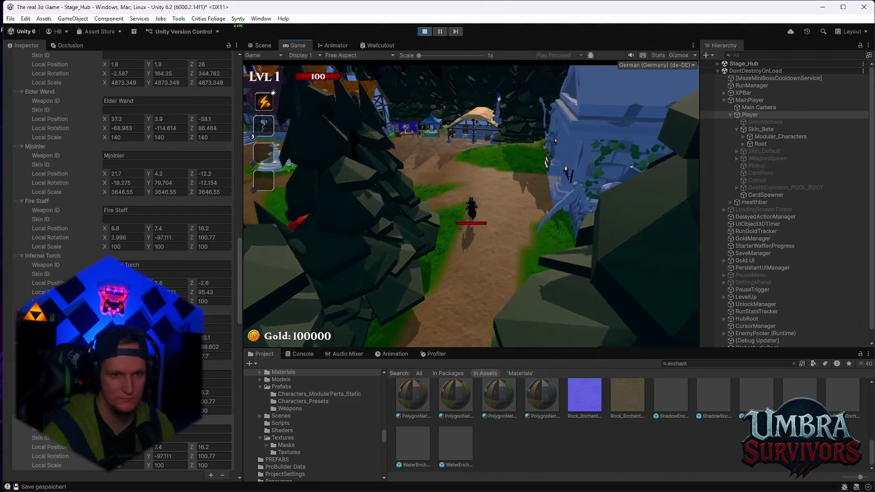
pyautogui.press('Escape')
pyautogui.click(427, 33)
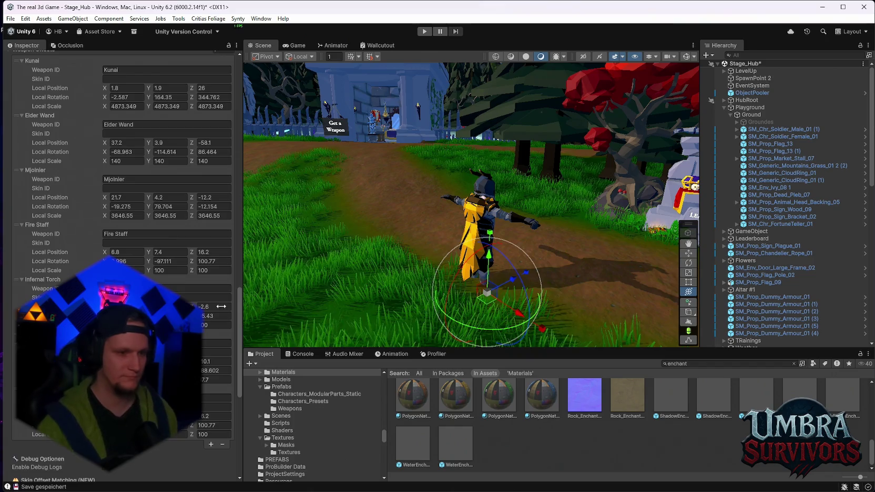
# Add an Ice Wand element to the Inspector's weapon list and re-enter play mode with Ctrl+P.
pyautogui.click(211, 443)
pyautogui.scroll(-2, 163, 442)
pyautogui.scroll(-10, 811, 247)
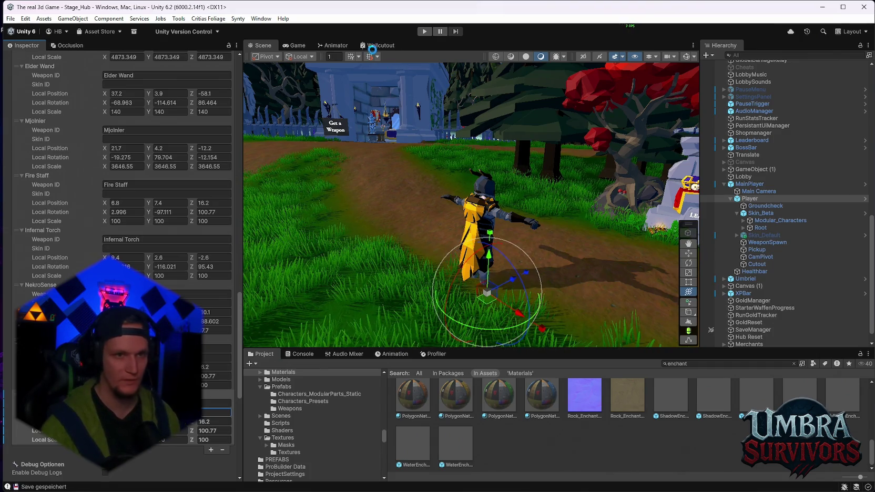
pyautogui.hotkey('ctrl', 'p')
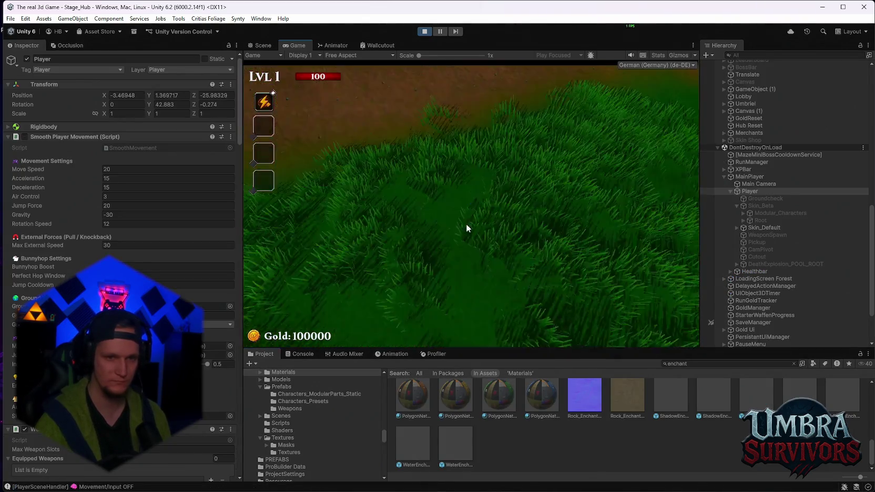
# Run into the weapon hut and equip the Ice Wand from the weapon book.
pyautogui.press('w')
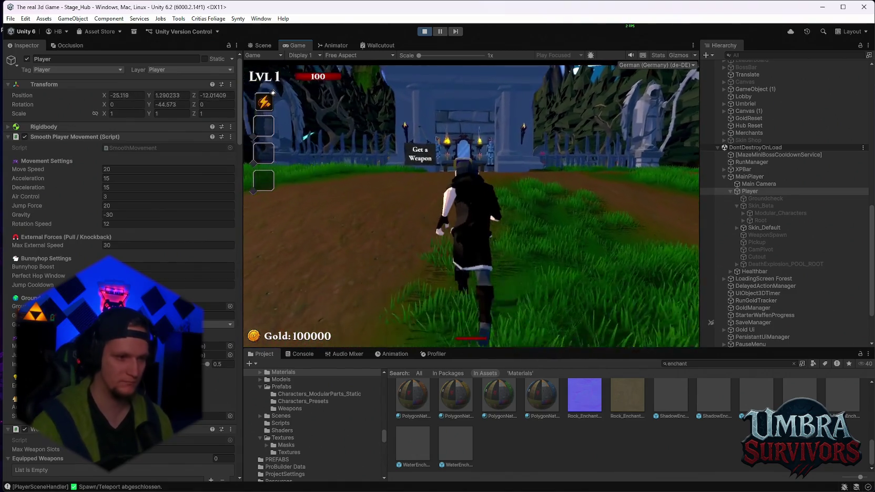
pyautogui.press('w')
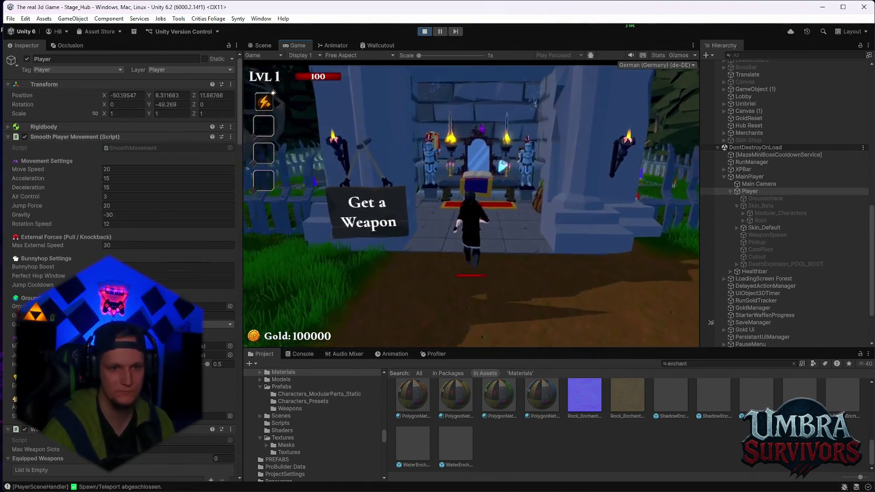
pyautogui.click(406, 238)
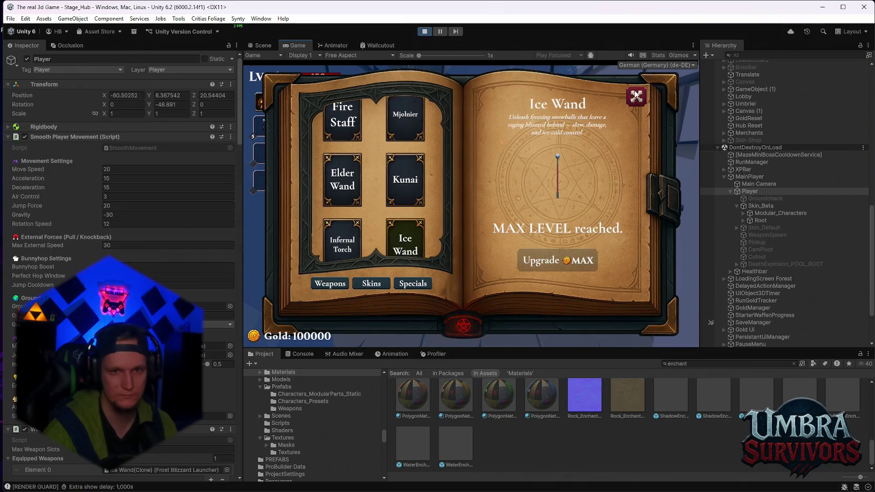
pyautogui.click(636, 96)
# Browse the book's Skins page, return to Weapons, close it, leave the hut and pause.
pyautogui.press('w')
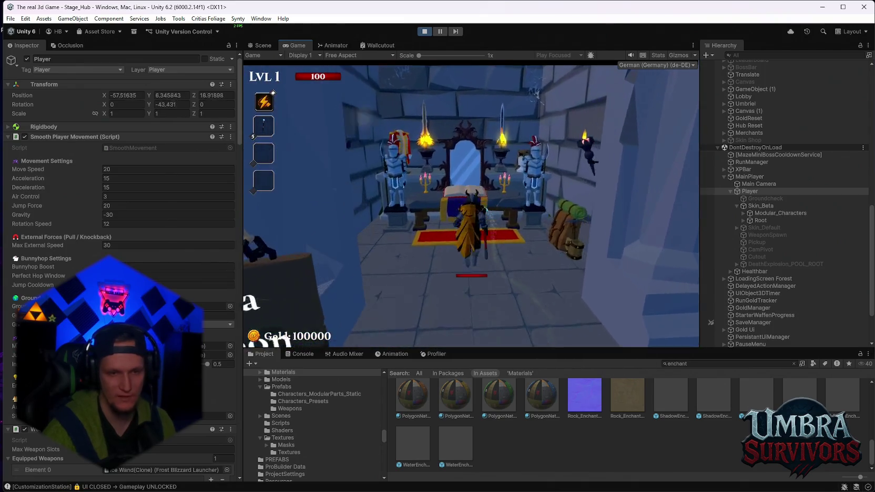
pyautogui.press('e')
pyautogui.click(366, 284)
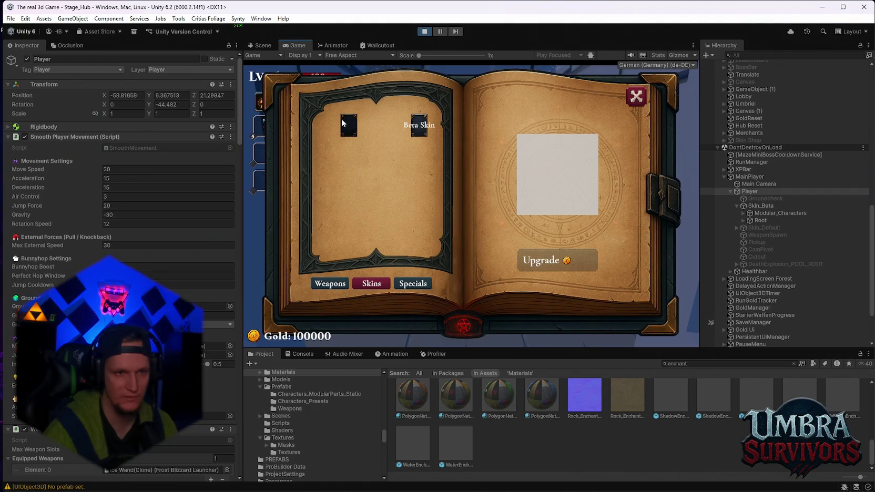
pyautogui.click(636, 97)
pyautogui.press('e')
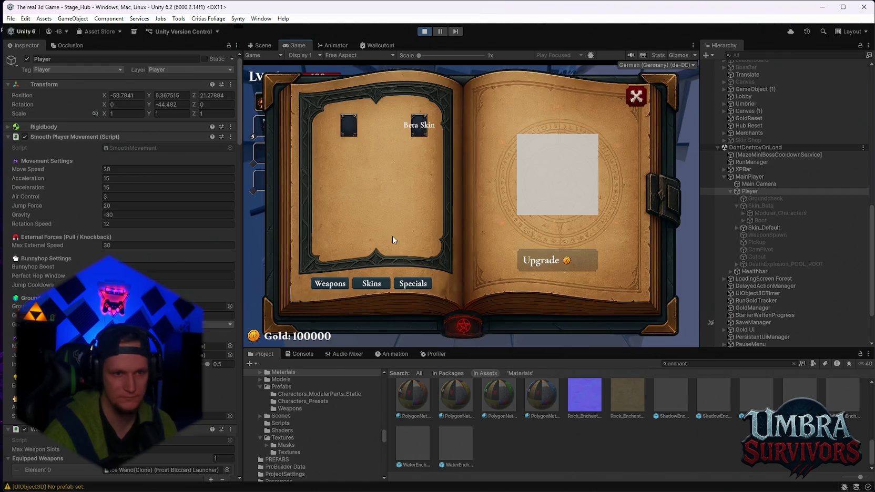
pyautogui.click(326, 284)
pyautogui.click(403, 250)
pyautogui.click(636, 96)
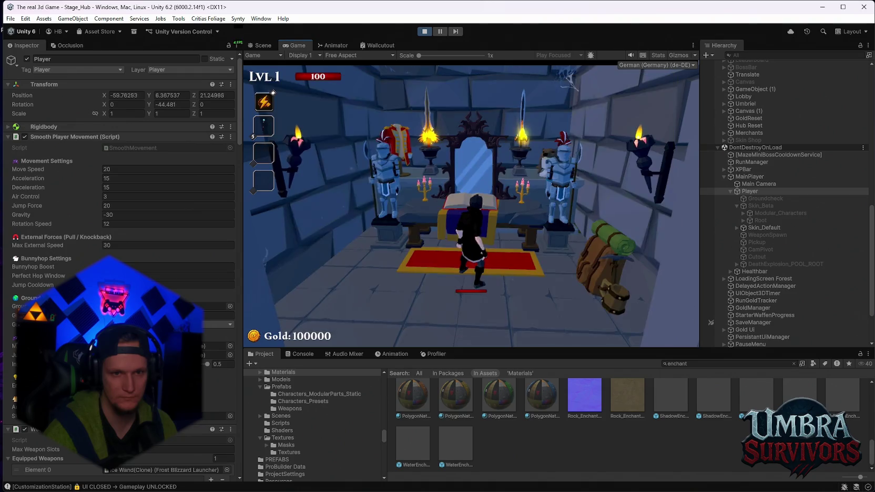
pyautogui.press('s')
pyautogui.press('s')
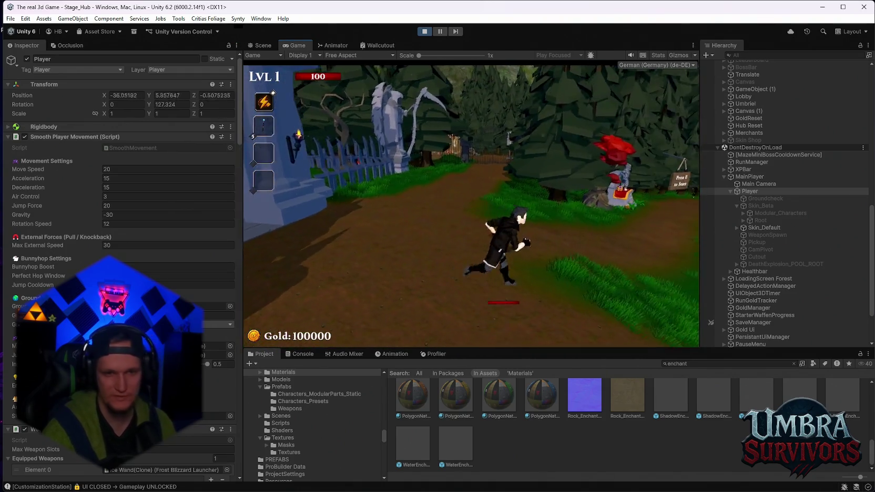
pyautogui.press('Escape')
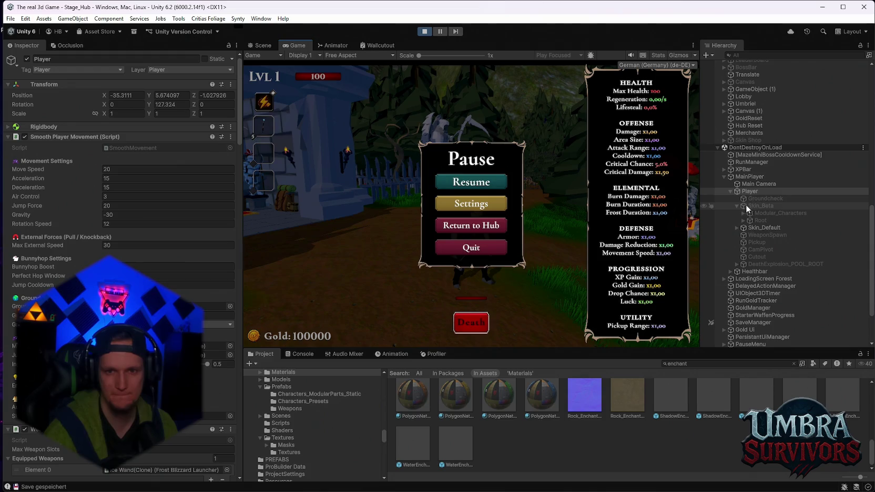
# Expand the Skin_Beta bones from Root through Hips, Spine and right arm down to Hand_R.
pyautogui.scroll(-2, 778, 224)
pyautogui.click(737, 173)
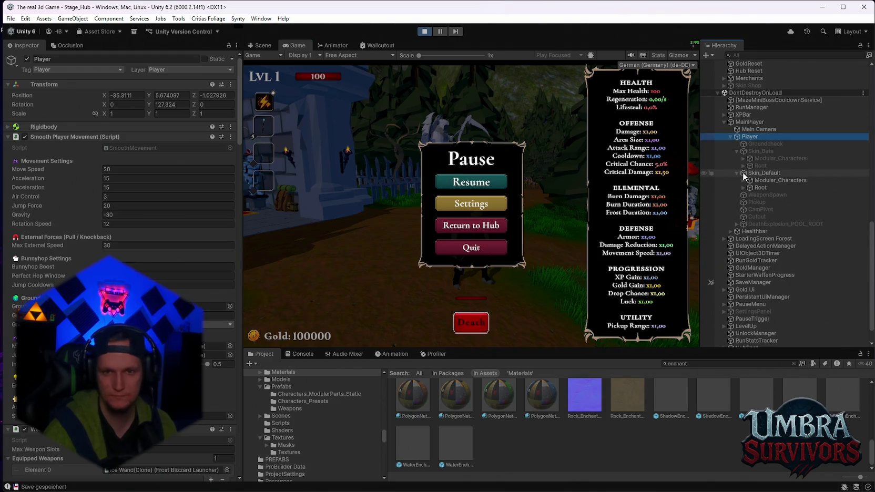
pyautogui.click(743, 166)
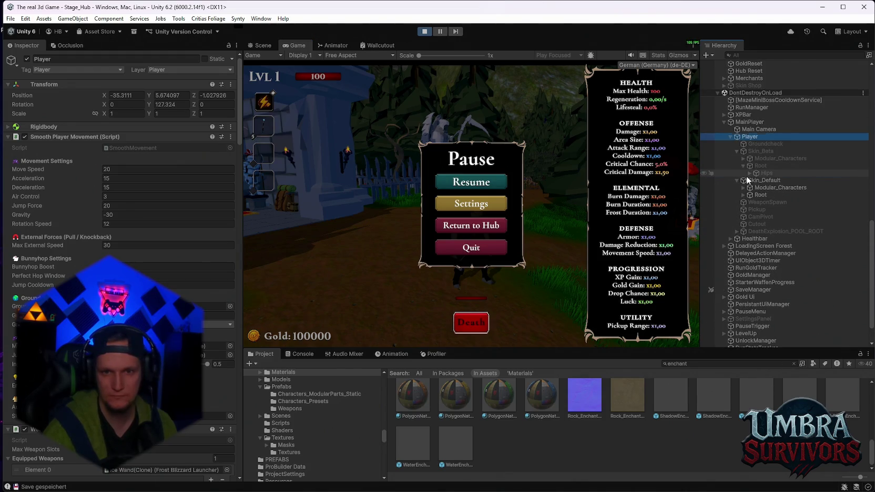
pyautogui.click(752, 173)
pyautogui.click(752, 172)
pyautogui.click(756, 188)
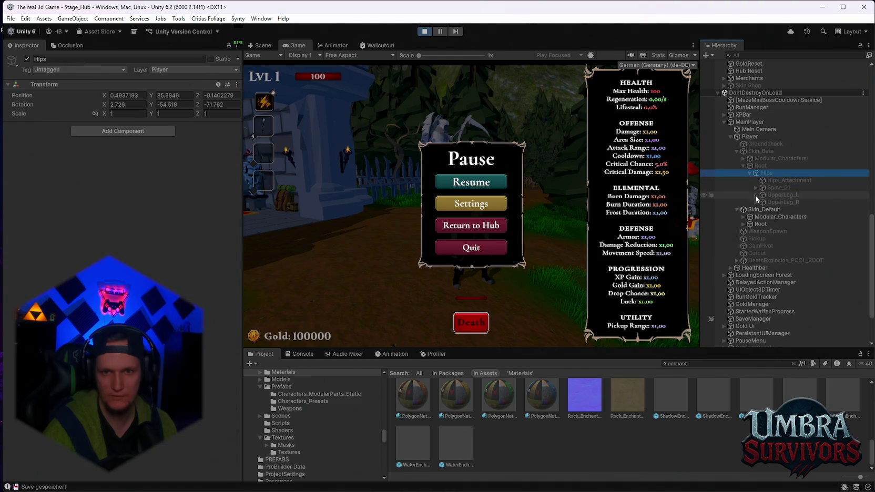
pyautogui.click(762, 195)
pyautogui.click(769, 202)
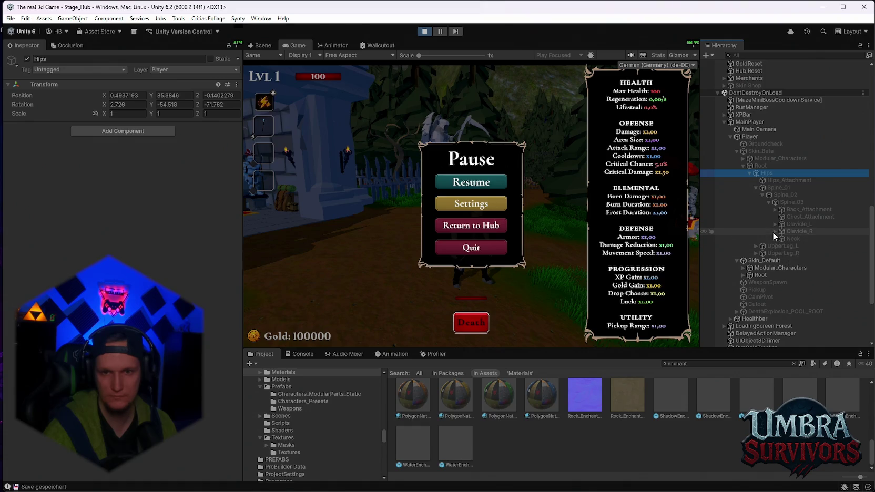
pyautogui.click(775, 231)
pyautogui.click(781, 246)
pyautogui.click(788, 253)
pyautogui.click(794, 268)
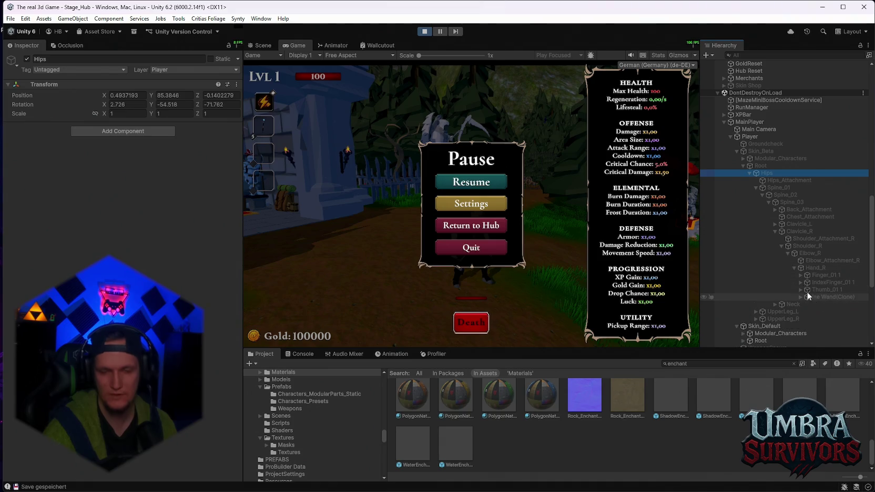
# Resume, equip the Kunai in the weapon hut, walk outside, pause for stats, and stop play mode.
pyautogui.click(499, 181)
pyautogui.press('w')
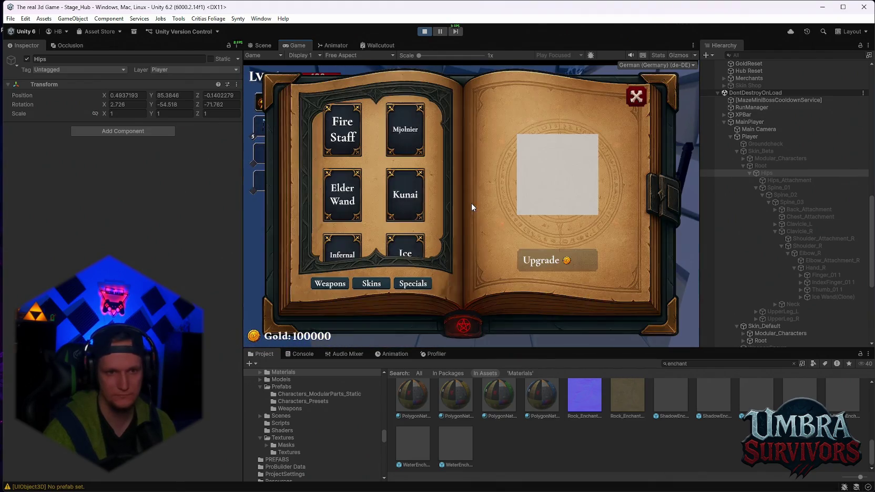
pyautogui.click(405, 172)
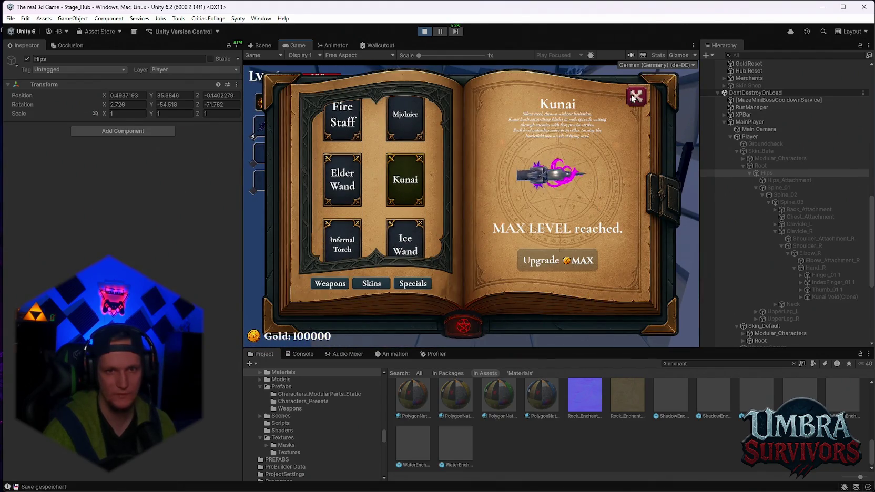
pyautogui.press('Escape')
pyautogui.press('s')
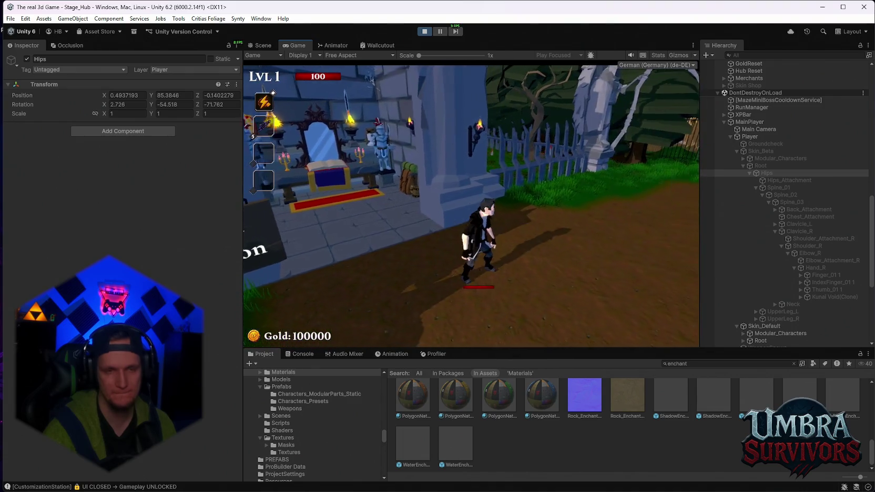
pyautogui.press('Escape')
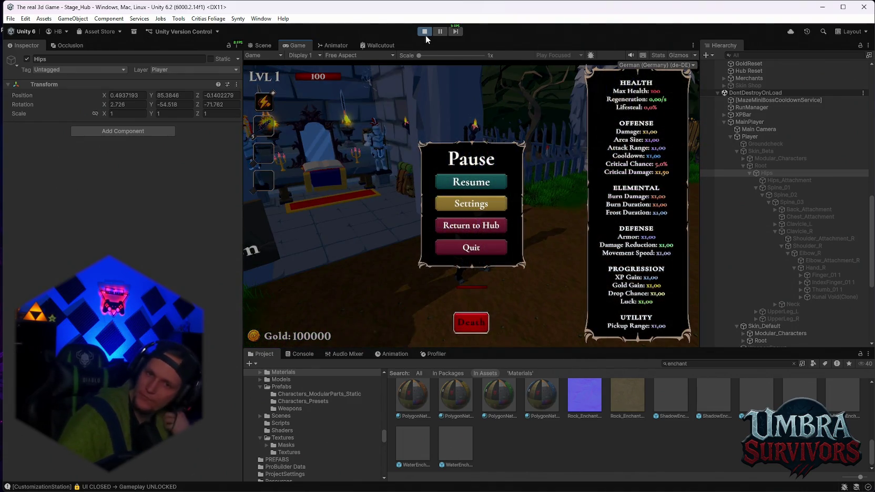
pyautogui.click(426, 35)
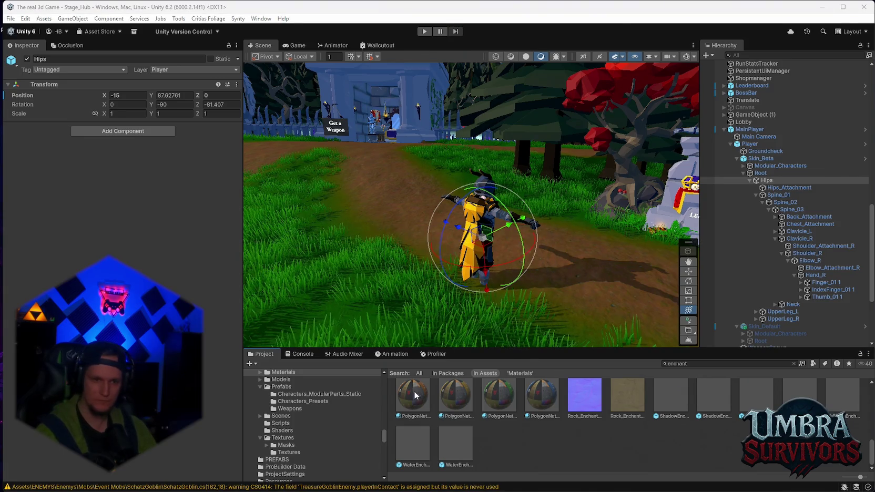
# Open the Console to check the CS0103 compile error in Inventory.cs.
pyautogui.click(303, 356)
# Read the full CS0103 'GetValidWeaponSocket' error in the Console, then refocus the editor to recompile.
pyautogui.click(252, 364)
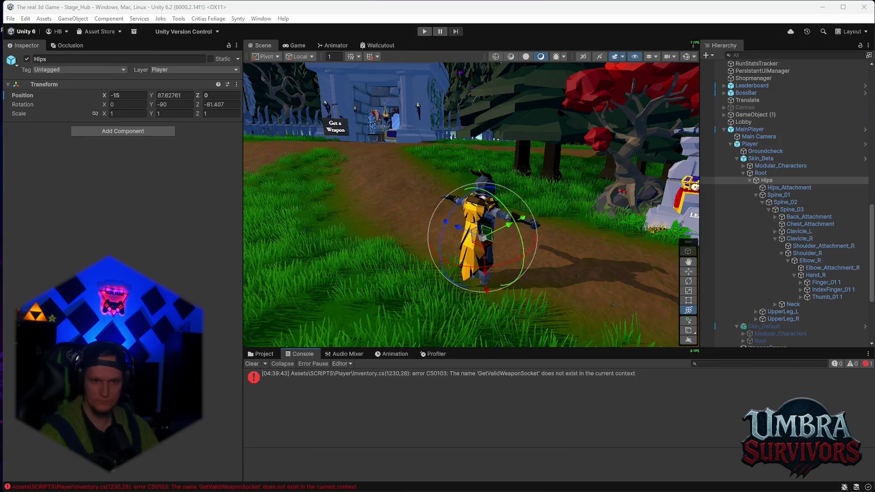
pyautogui.click(440, 380)
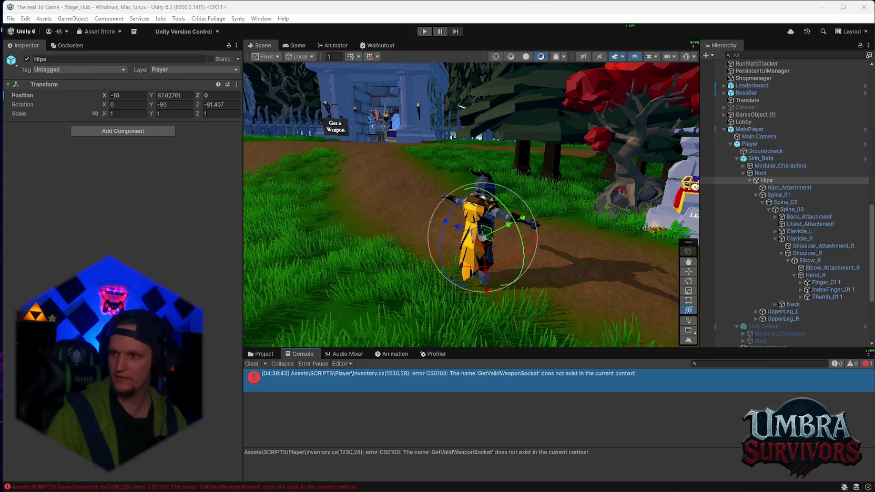
pyautogui.click(517, 414)
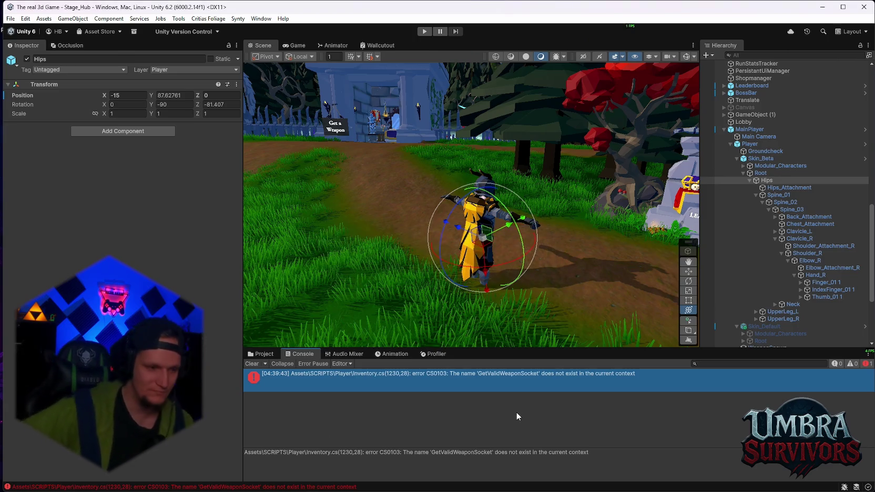
# Clear the Console messages and enter play mode in the hub.
pyautogui.click(517, 414)
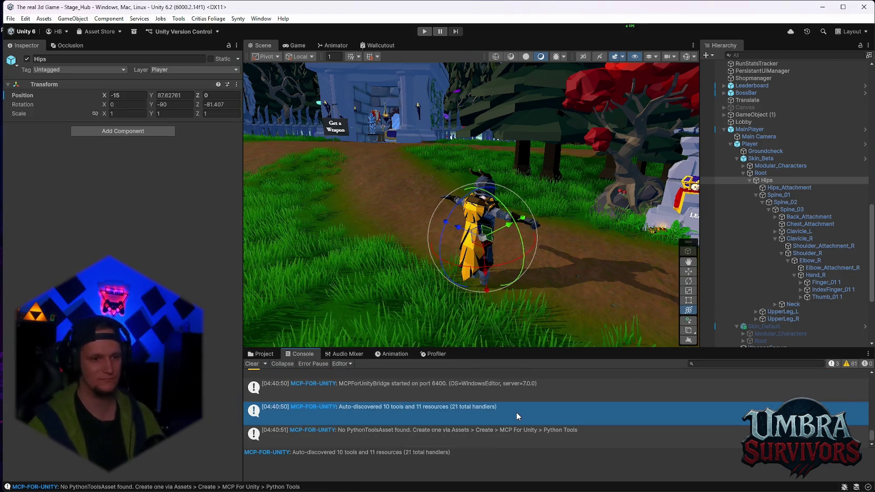
pyautogui.click(247, 366)
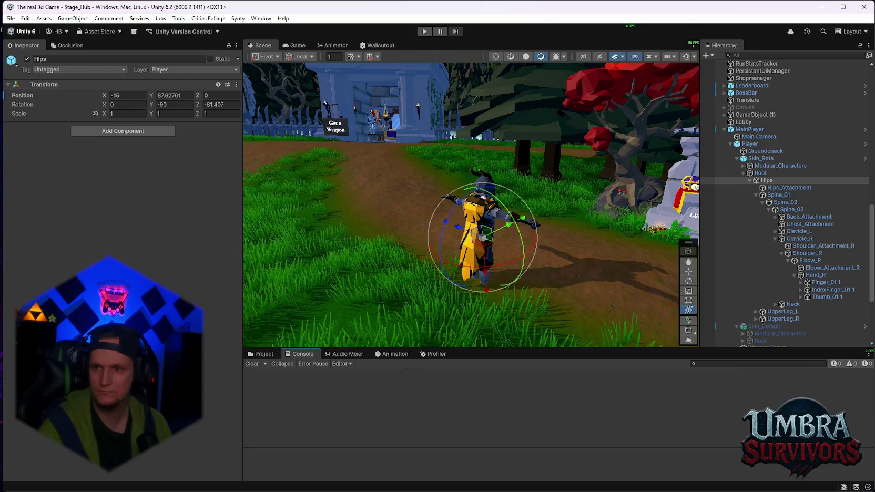
pyautogui.click(426, 33)
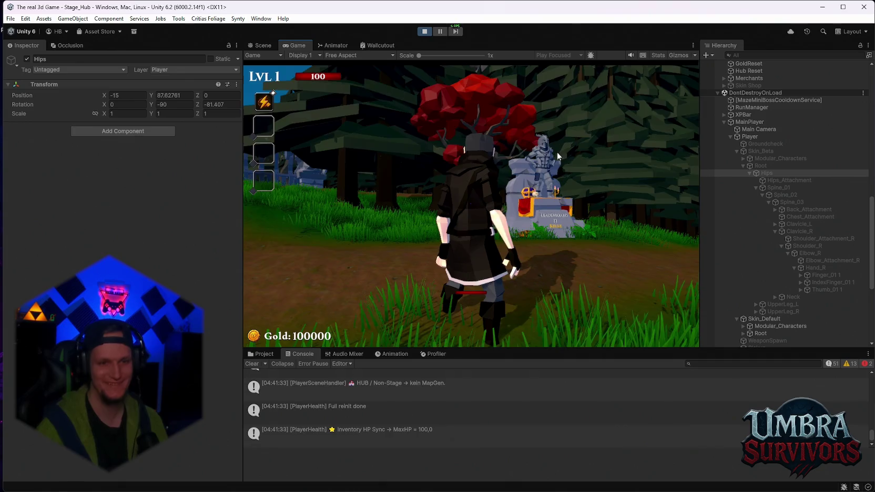
# Open the in-game pause menu with Escape, then exit play mode with Ctrl+P.
pyautogui.press('Escape')
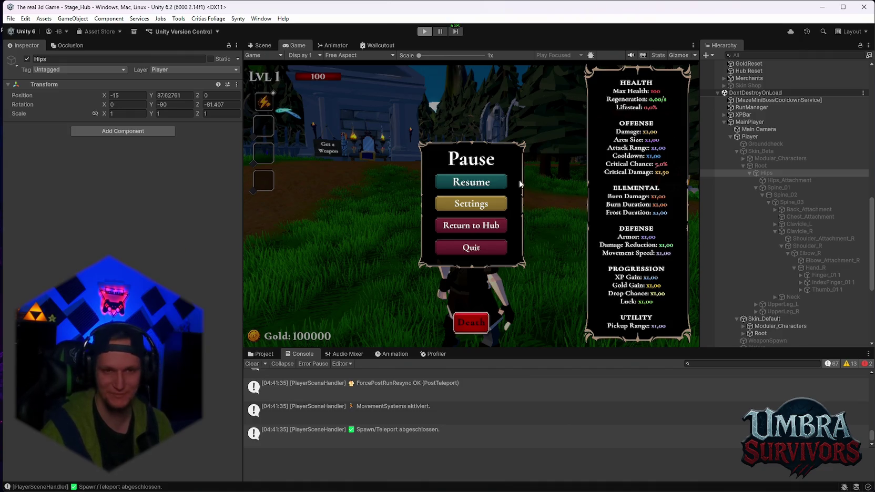
pyautogui.hotkey('ctrl', 'p')
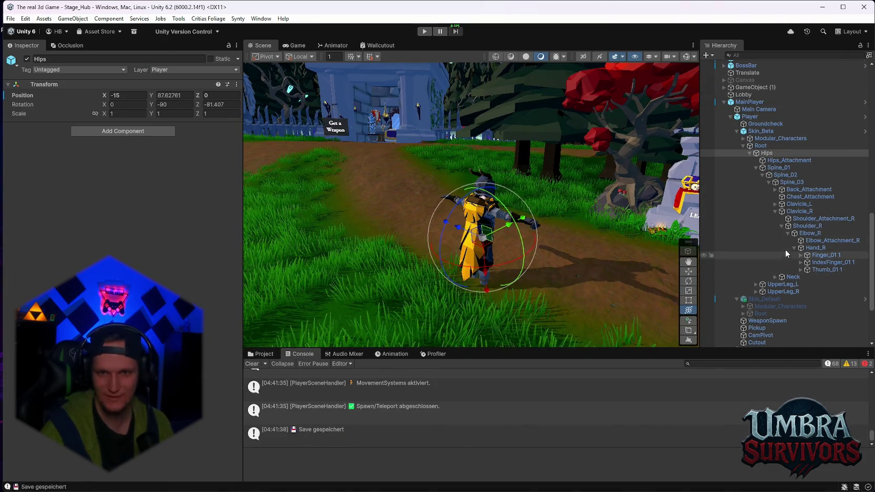
# Select the Player and add elements to its Weapon Inventory slot lists.
pyautogui.click(750, 116)
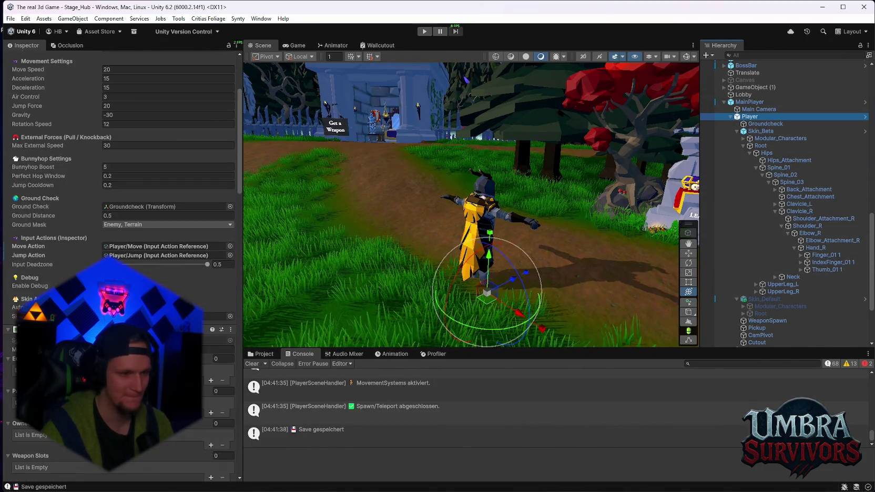
pyautogui.scroll(-6, 121, 210)
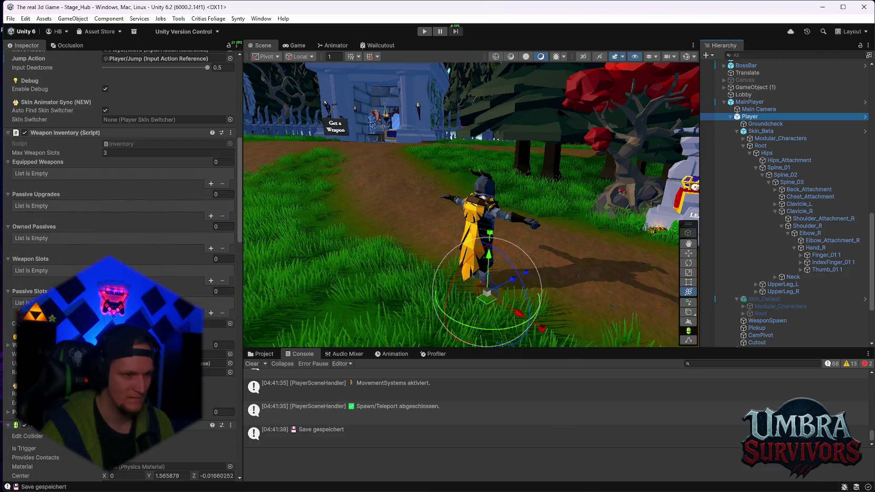
pyautogui.click(8, 345)
pyautogui.click(211, 366)
pyautogui.scroll(-1, 121, 211)
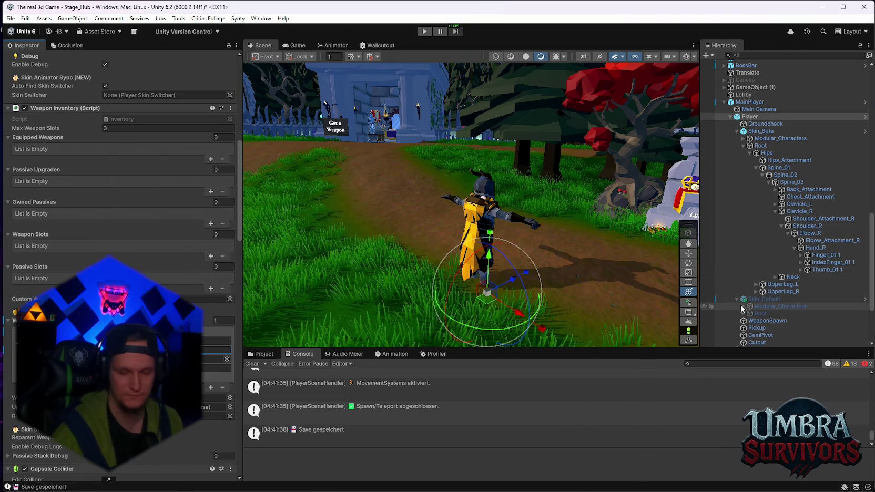
# Select Skin_Default's Root bone and expand Root and Hips in the Hierarchy.
pyautogui.click(737, 299)
pyautogui.click(738, 299)
pyautogui.click(747, 315)
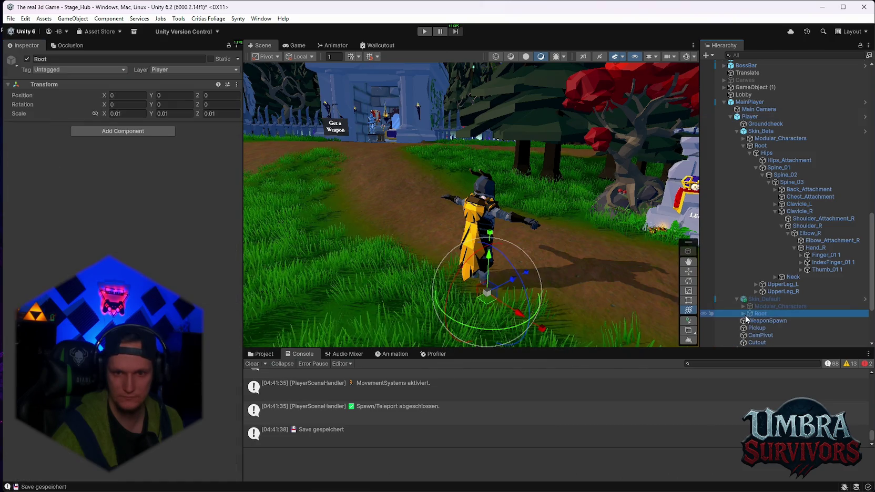
pyautogui.scroll(-2, 747, 295)
pyautogui.click(743, 259)
pyautogui.click(750, 266)
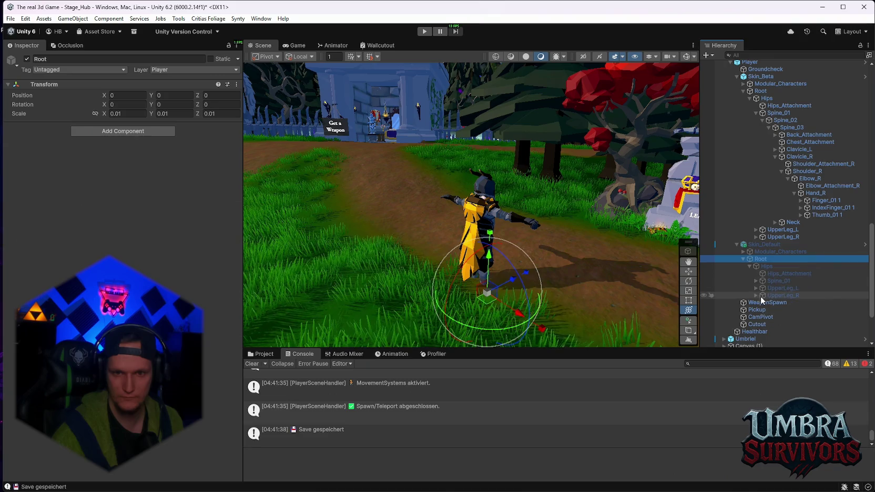
# Expand UpperLeg_R, LowerLeg_R, Spine_01–03, Clavicle_R and Shoulder_R to reveal Elbow_R.
pyautogui.click(756, 296)
pyautogui.click(762, 303)
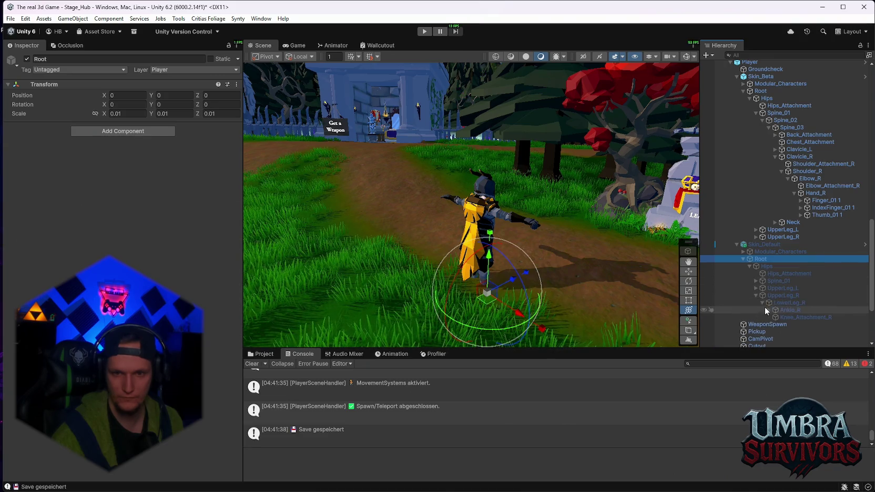
pyautogui.click(756, 281)
pyautogui.click(761, 288)
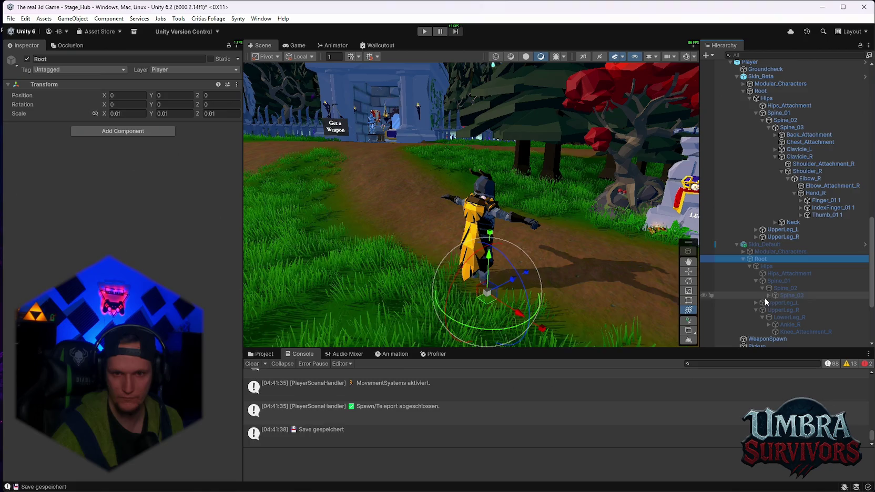
pyautogui.click(768, 295)
pyautogui.click(775, 325)
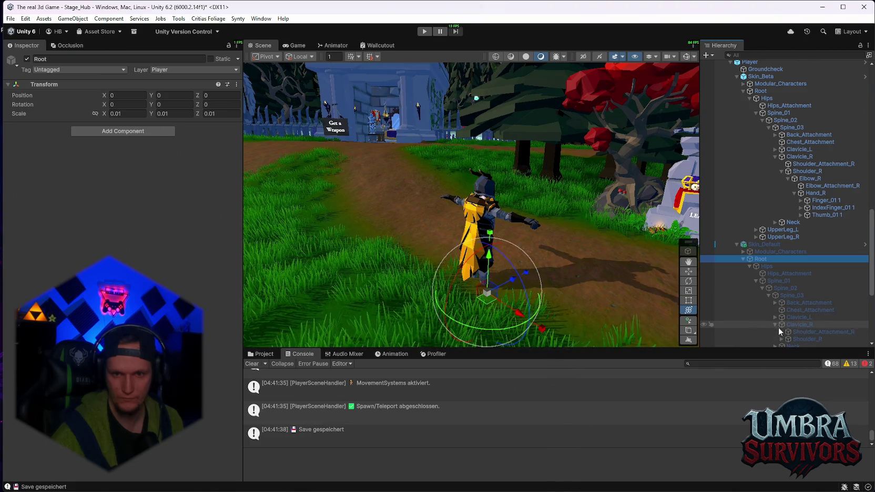
pyautogui.click(782, 339)
pyautogui.scroll(-3, 788, 319)
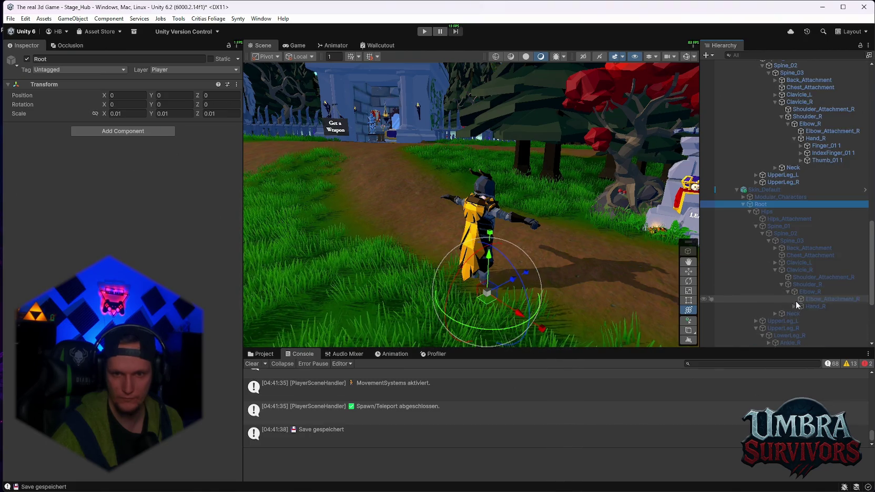